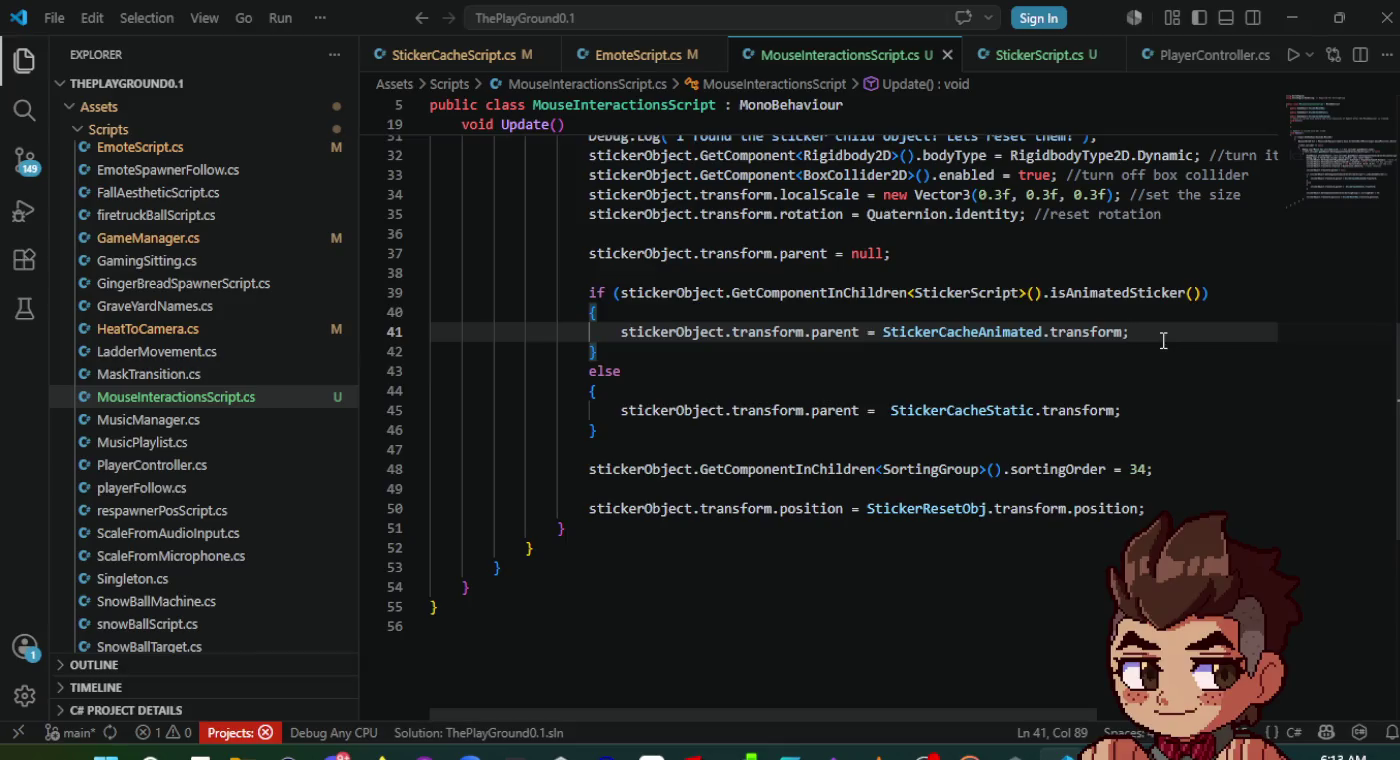
- Paste sortingOrder = 34 into the animated-sticker branch and delete the shared line after the if/else
key("Return")
type("stickerObject.GetComponentInChildren<SortingGroup>().sortingOrder = 34;")
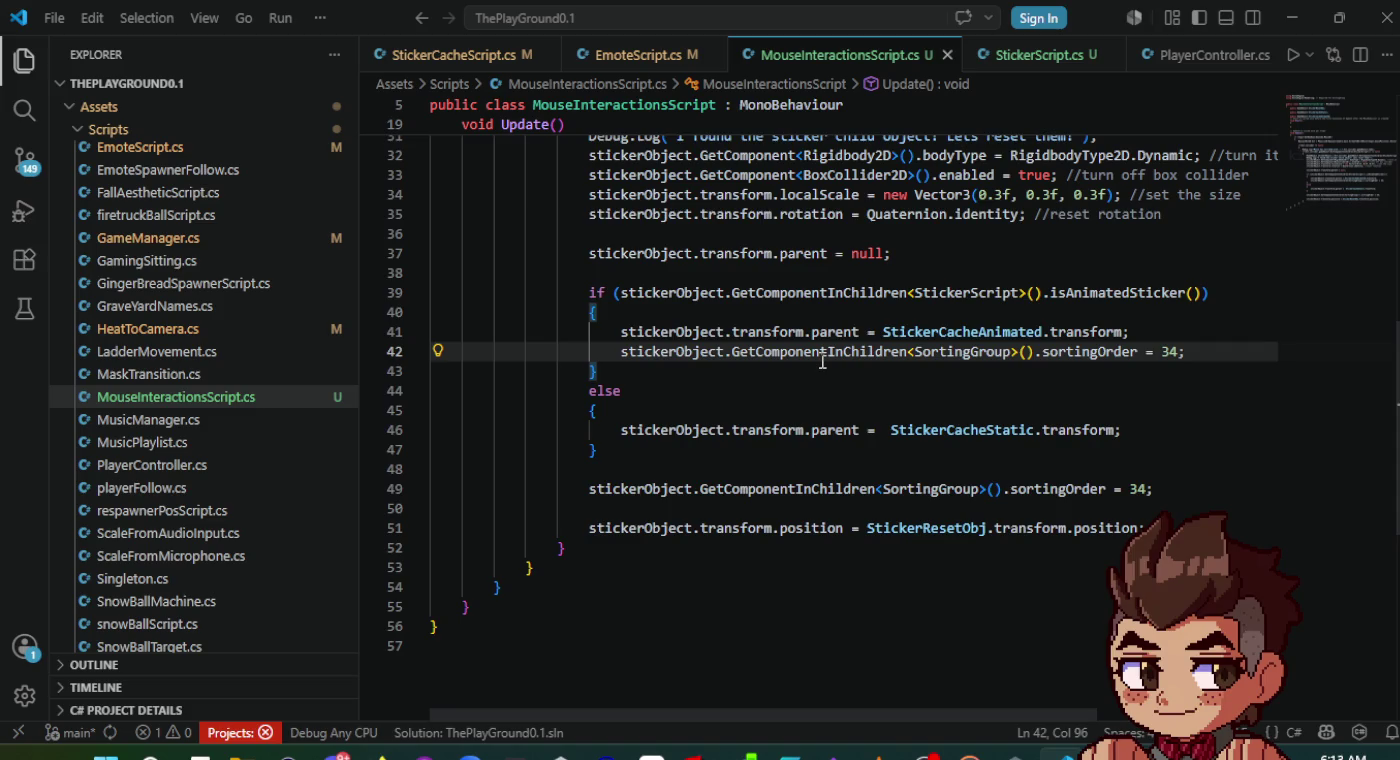
left_click(1179, 430)
key("Return")
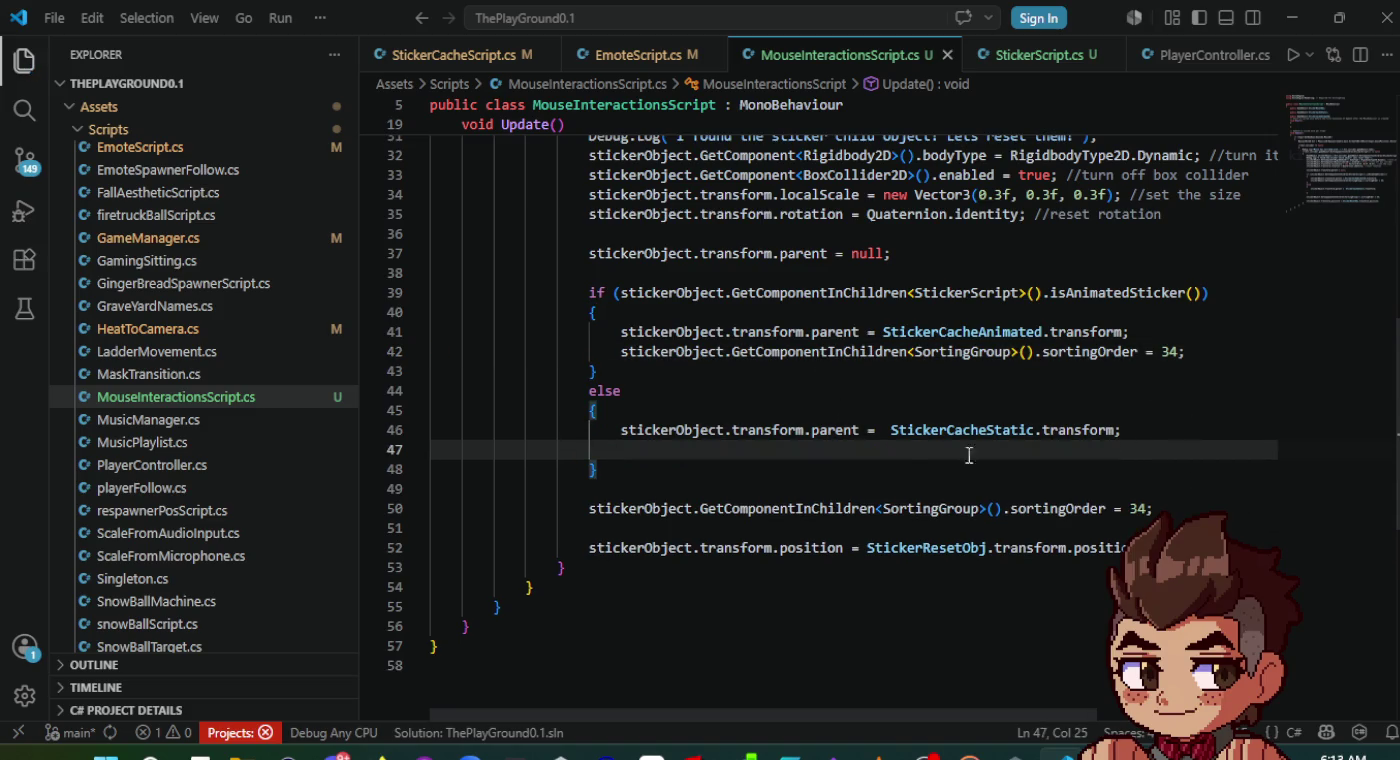
left_click_drag(1168, 509, 359, 498)
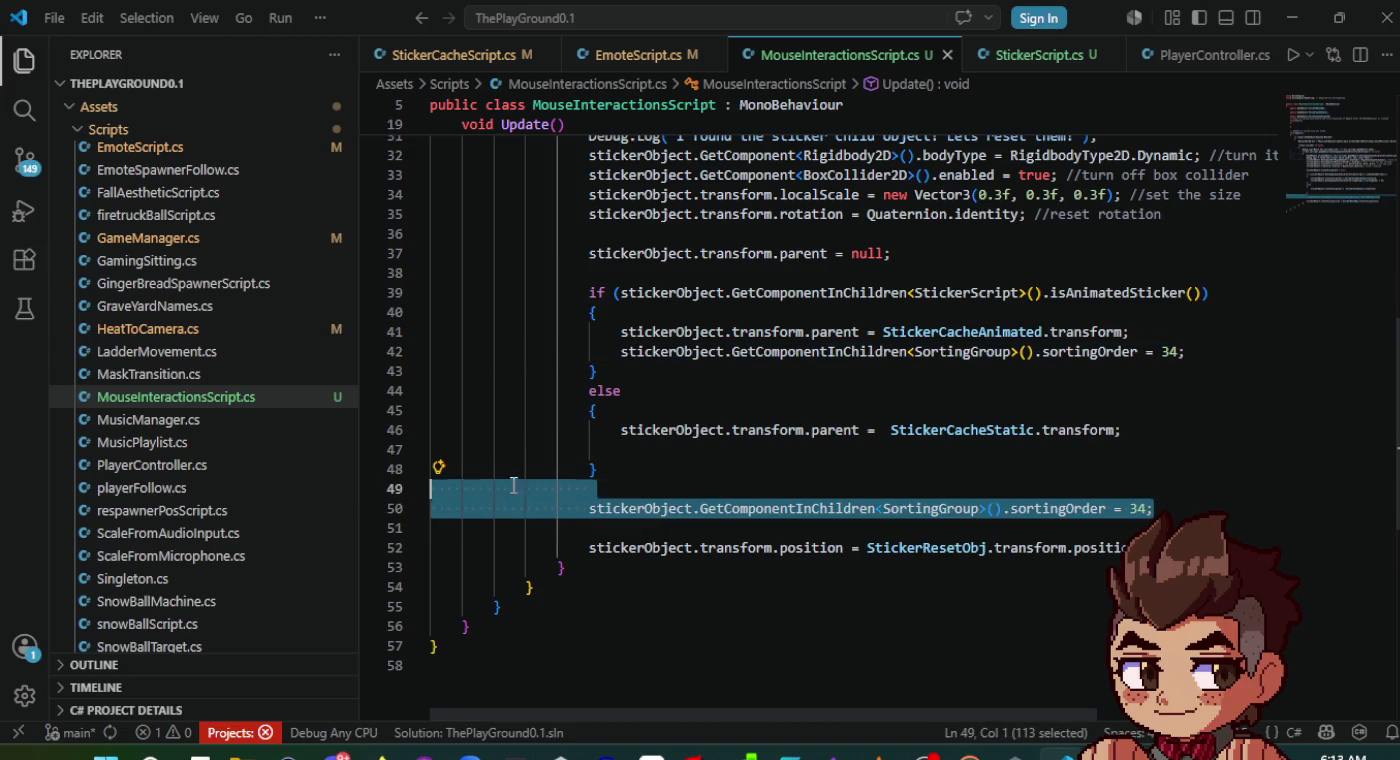
key("BackSpace")
- Open a blank line in the else branch after line 46 and bring up StickerCacheScript.cs for reference
key("alt+Tab")
left_click(660, 62)
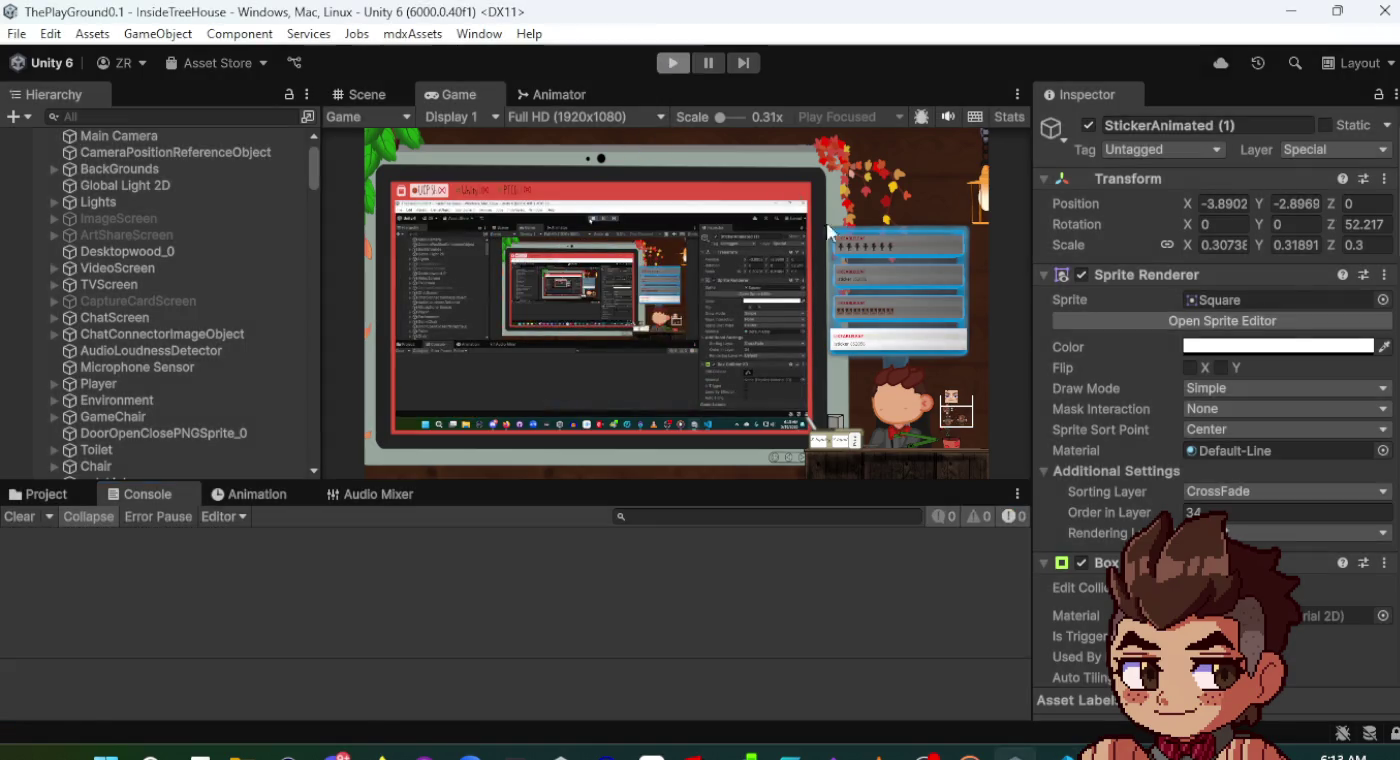
key("alt+Tab")
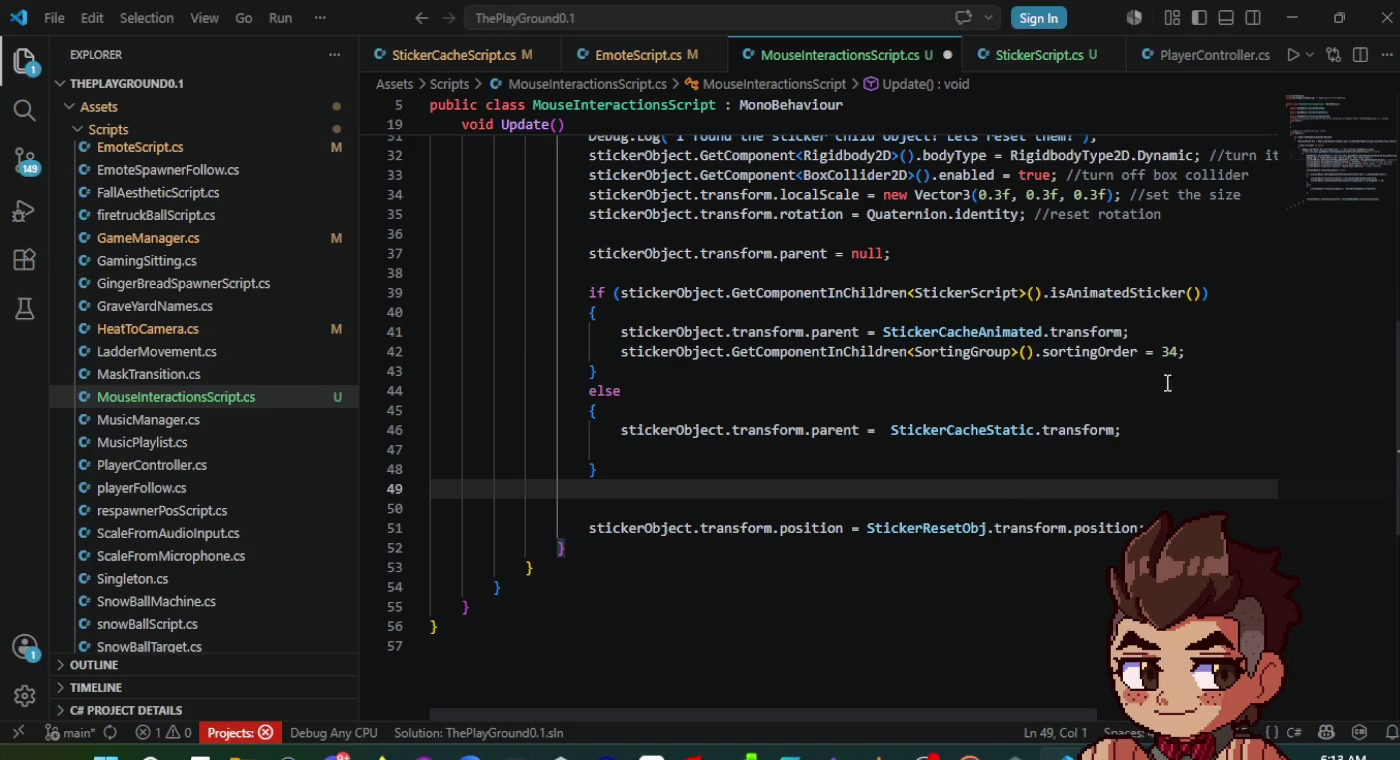
left_click(1160, 429)
key("Return")
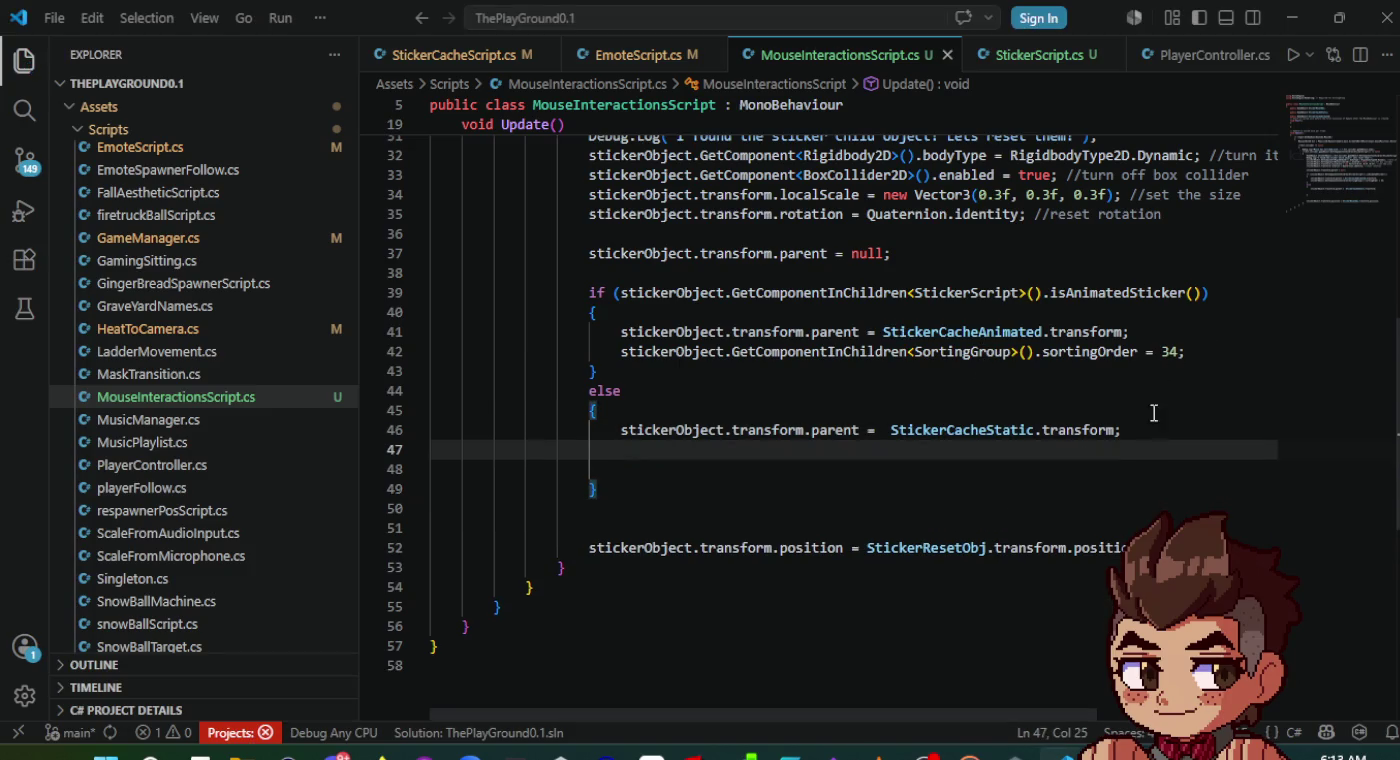
left_click(497, 58)
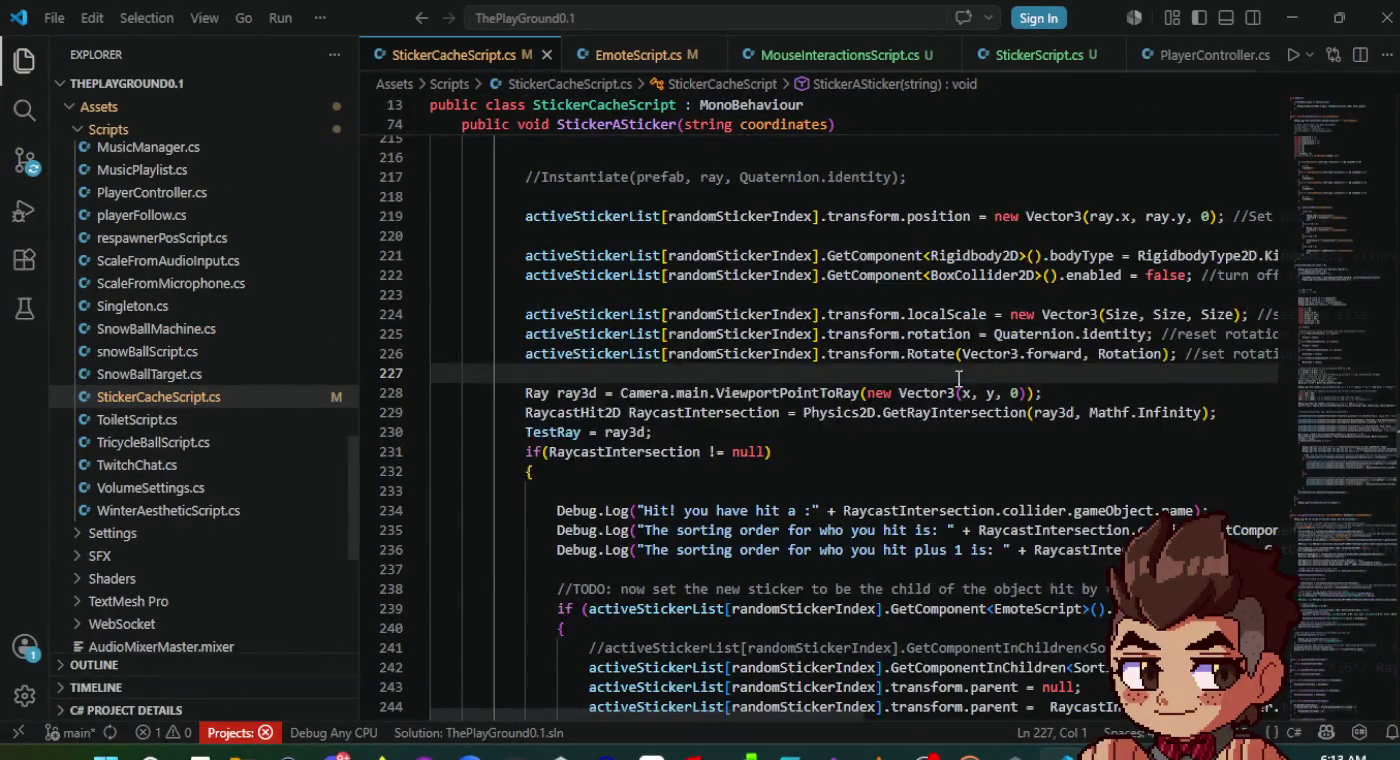
- Copy the GetComponent<Renderer>().sortingOrder snippet from line 250 of StickerCacheScript.cs
scroll(958, 378, "down", 7)
scroll(963, 377, "right", 4)
scroll(962, 427, "right", 3)
scroll(962, 426, "left", 4)
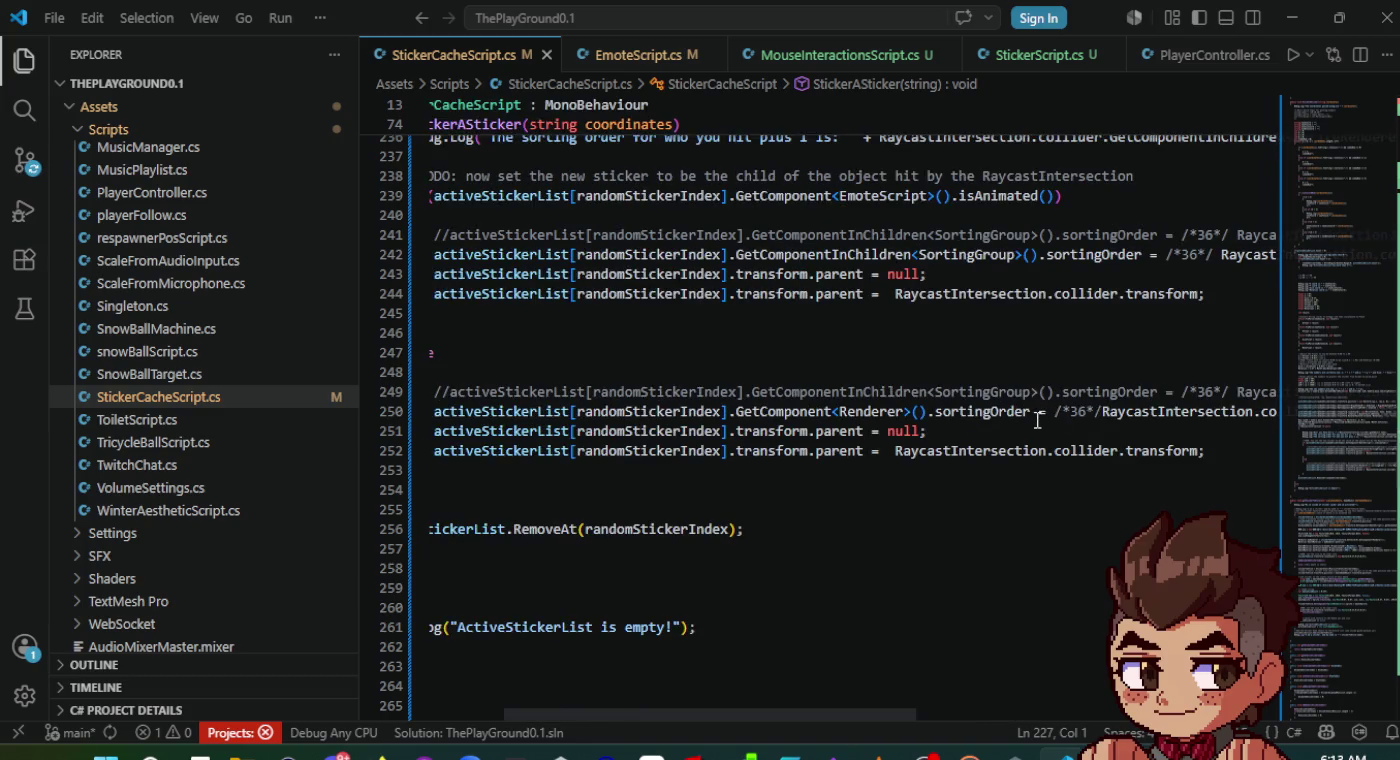
mouse_move(1055, 411)
left_mouse_down()
mouse_move(625, 392)
mouse_move(731, 411)
left_mouse_up()
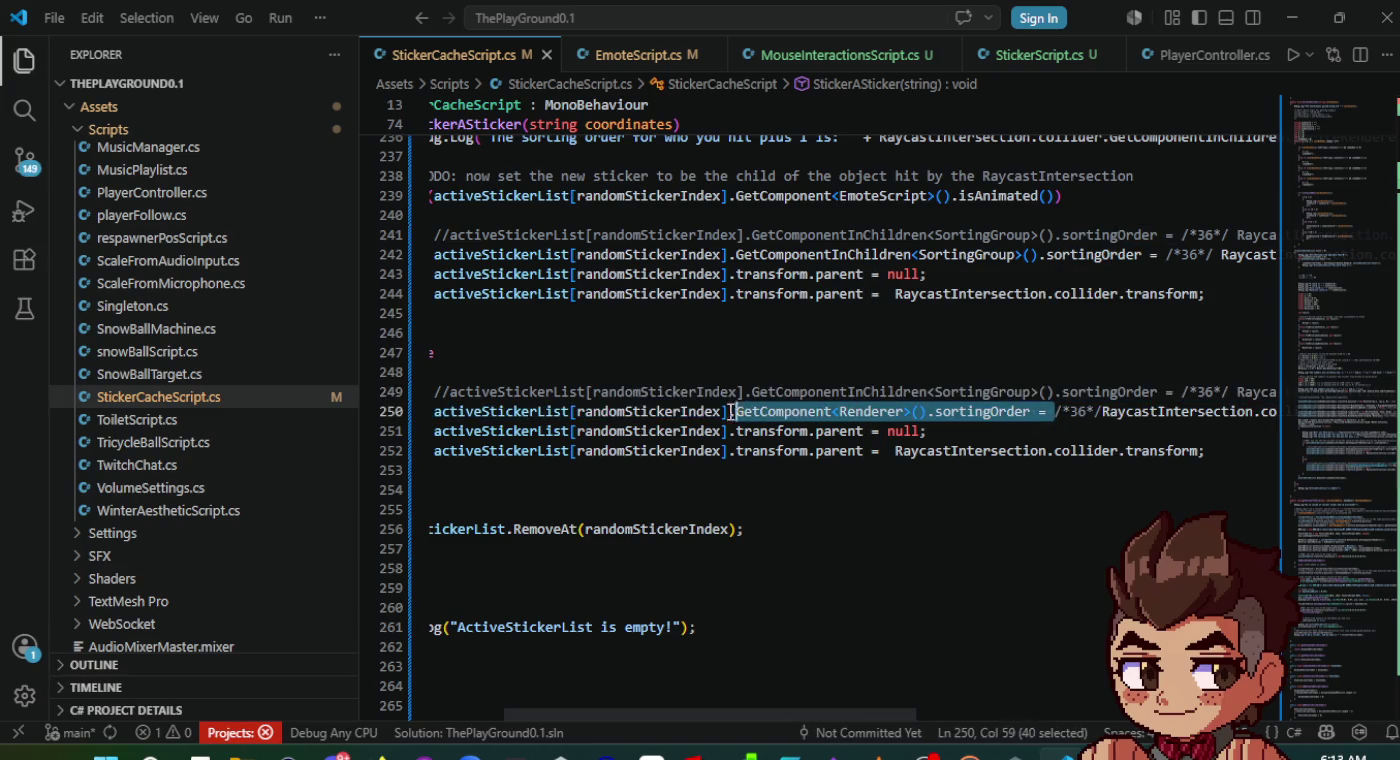
left_click(840, 451)
key("alt+Tab")
key("alt+Tab")
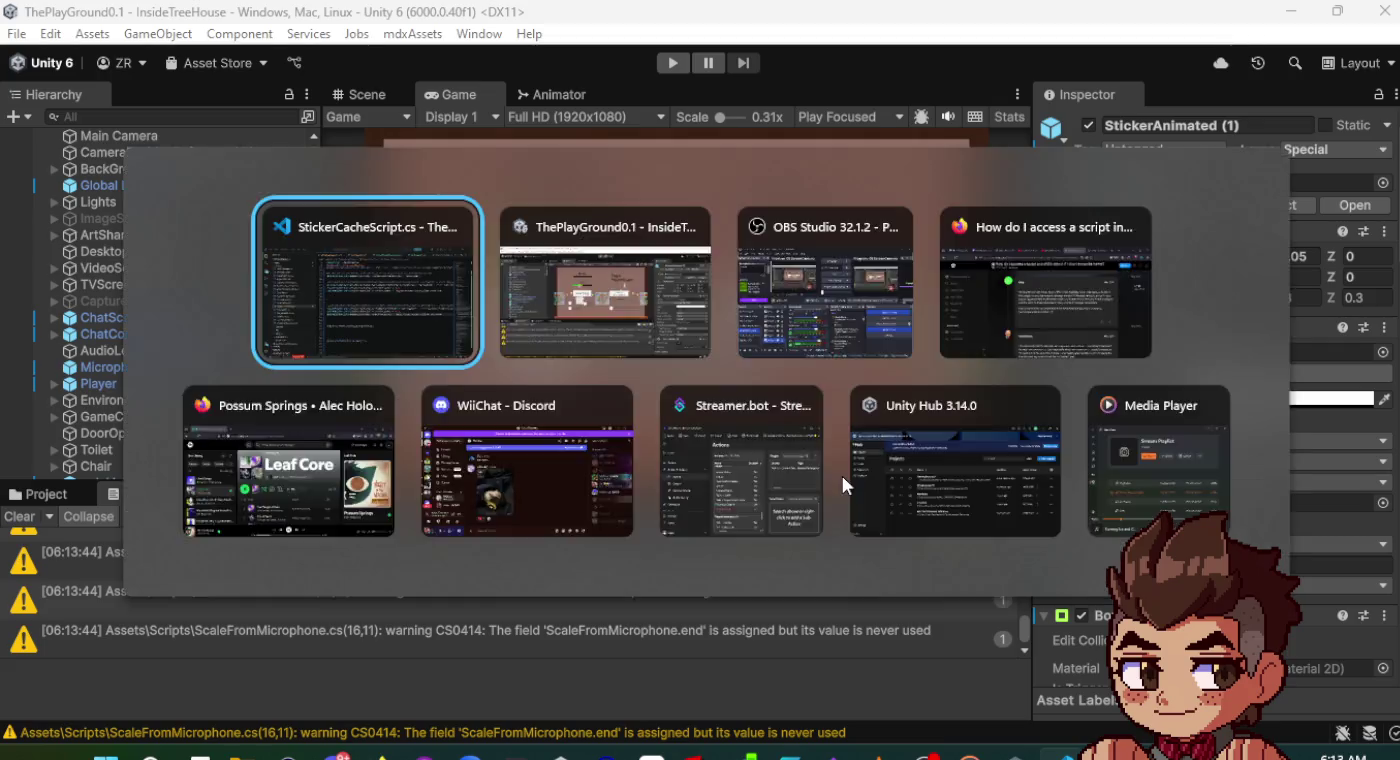
- Add stickerObject.GetComponent<Renderer>().sortingOrder = 34; to the else branch of MouseInteractionsScript.cs
left_click(838, 54)
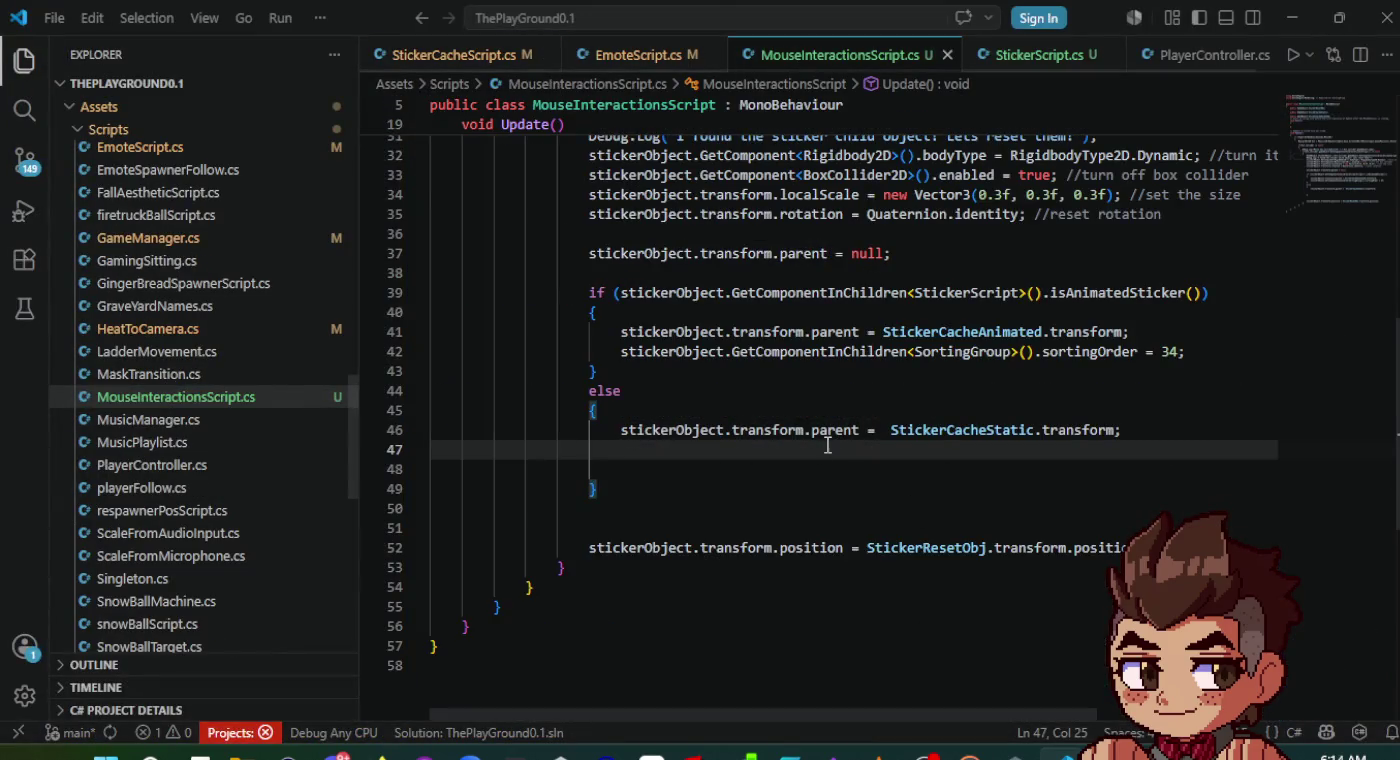
type("stickerObject")
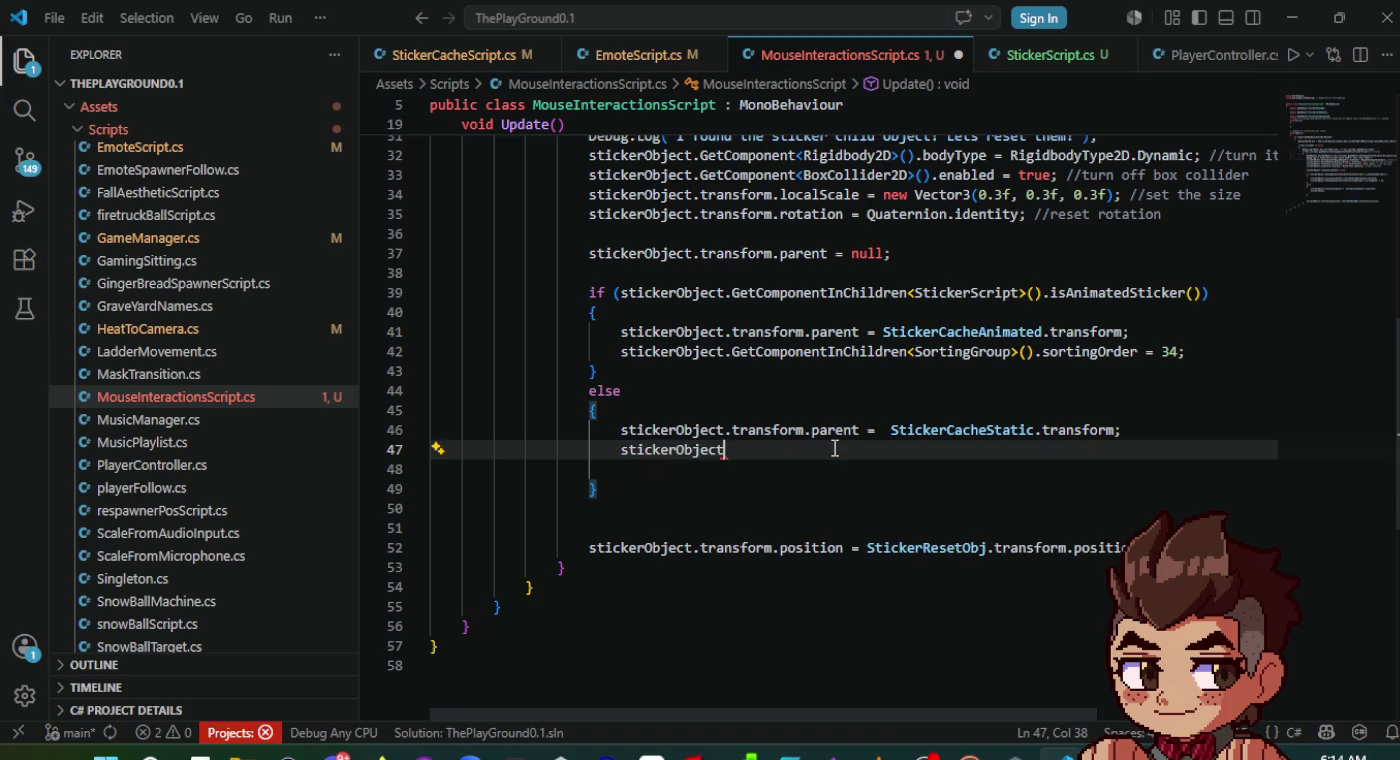
type(".GetComponent<Renderer>().sortingOrder = ")
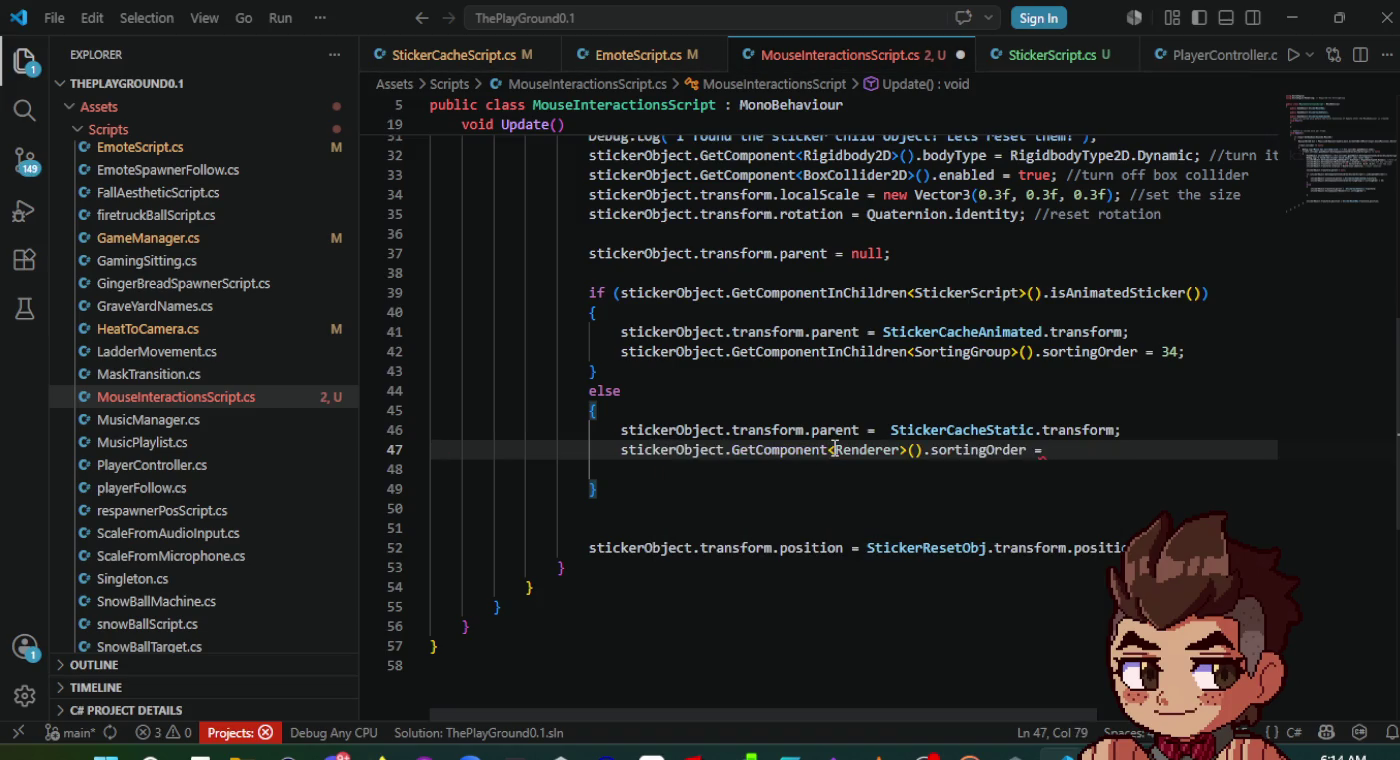
type("43")
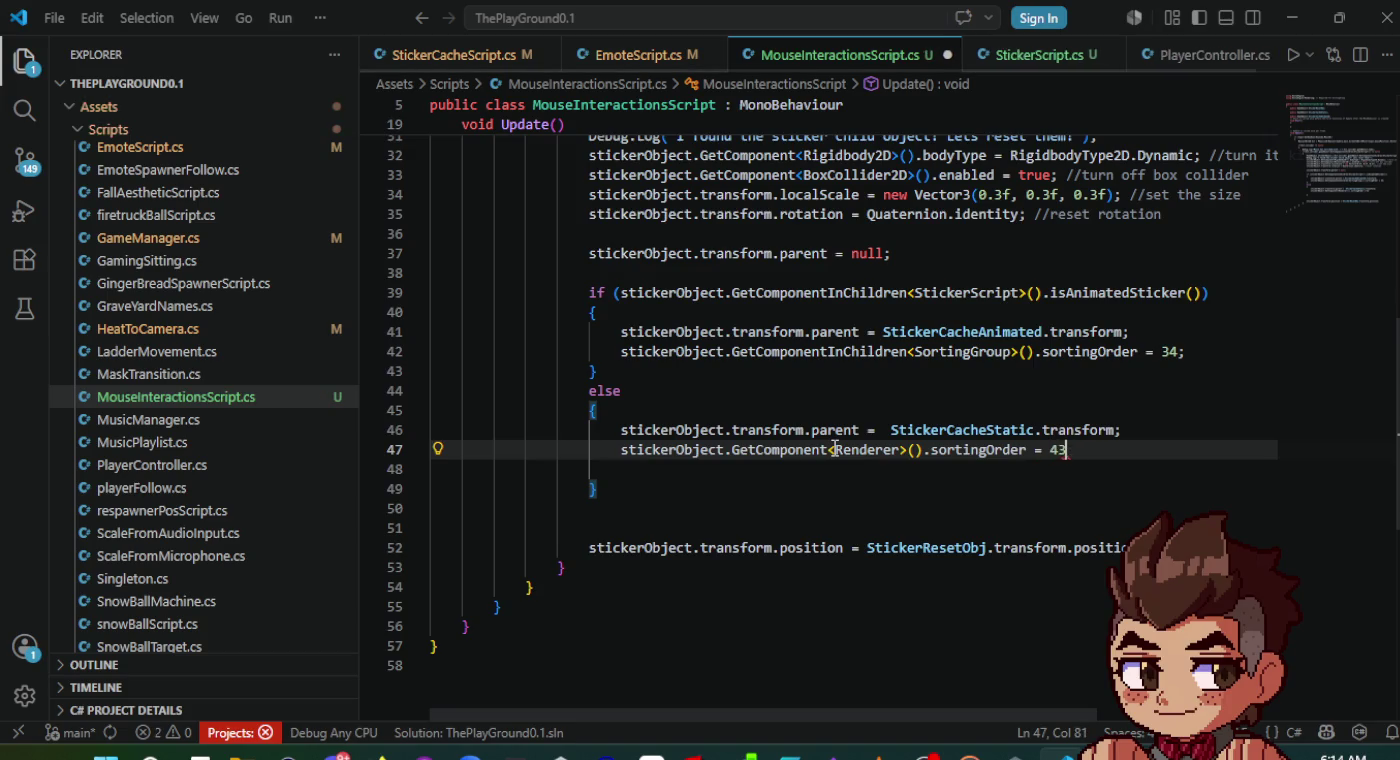
type("4;")
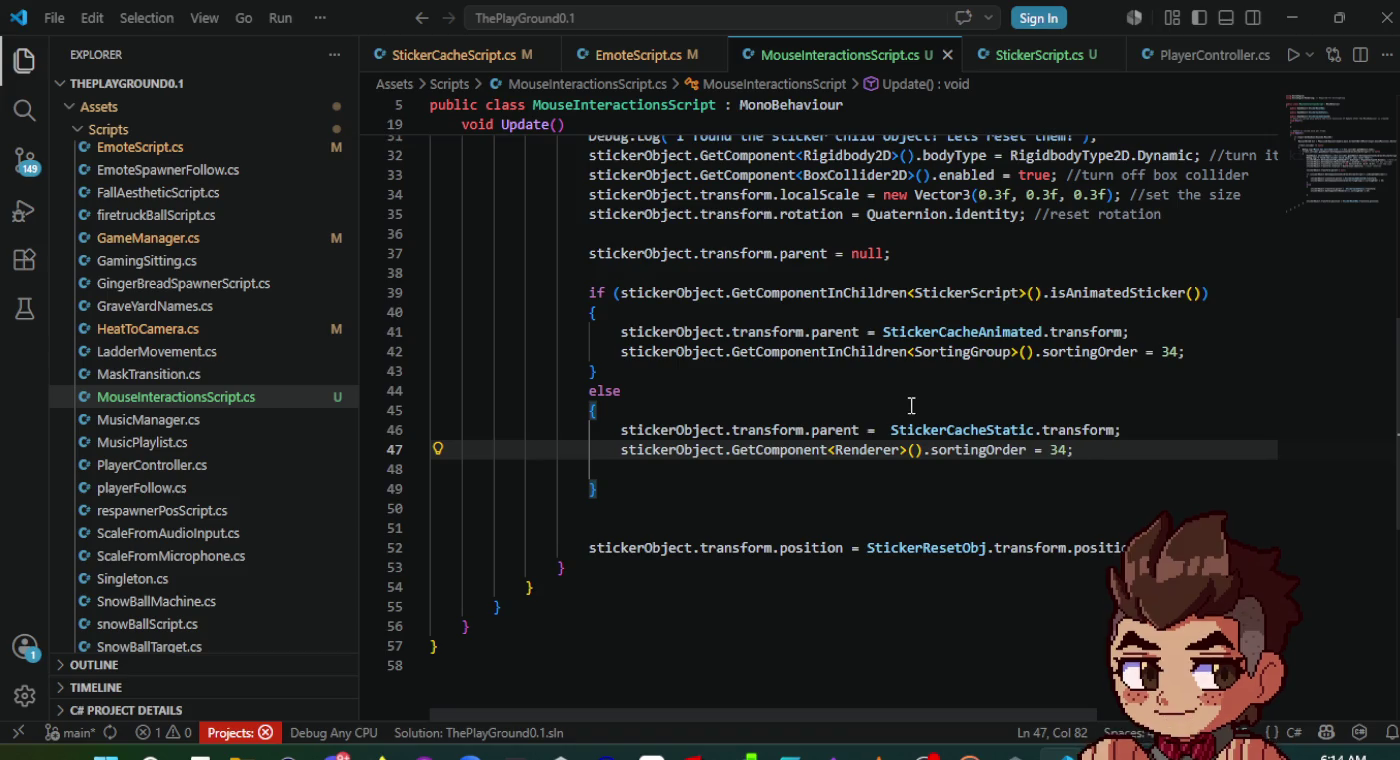
left_click(912, 405)
scroll(911, 405, "up", 1)
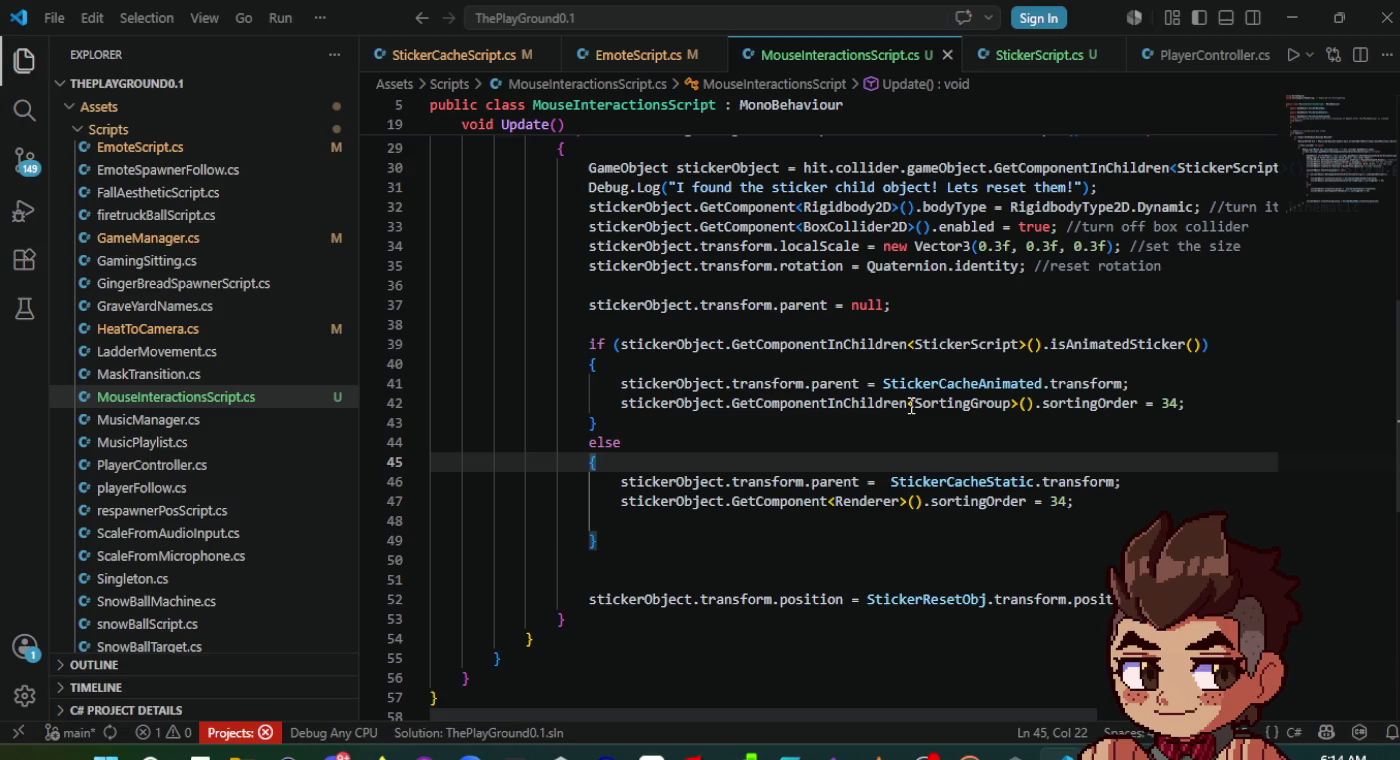
key("alt+Tab")
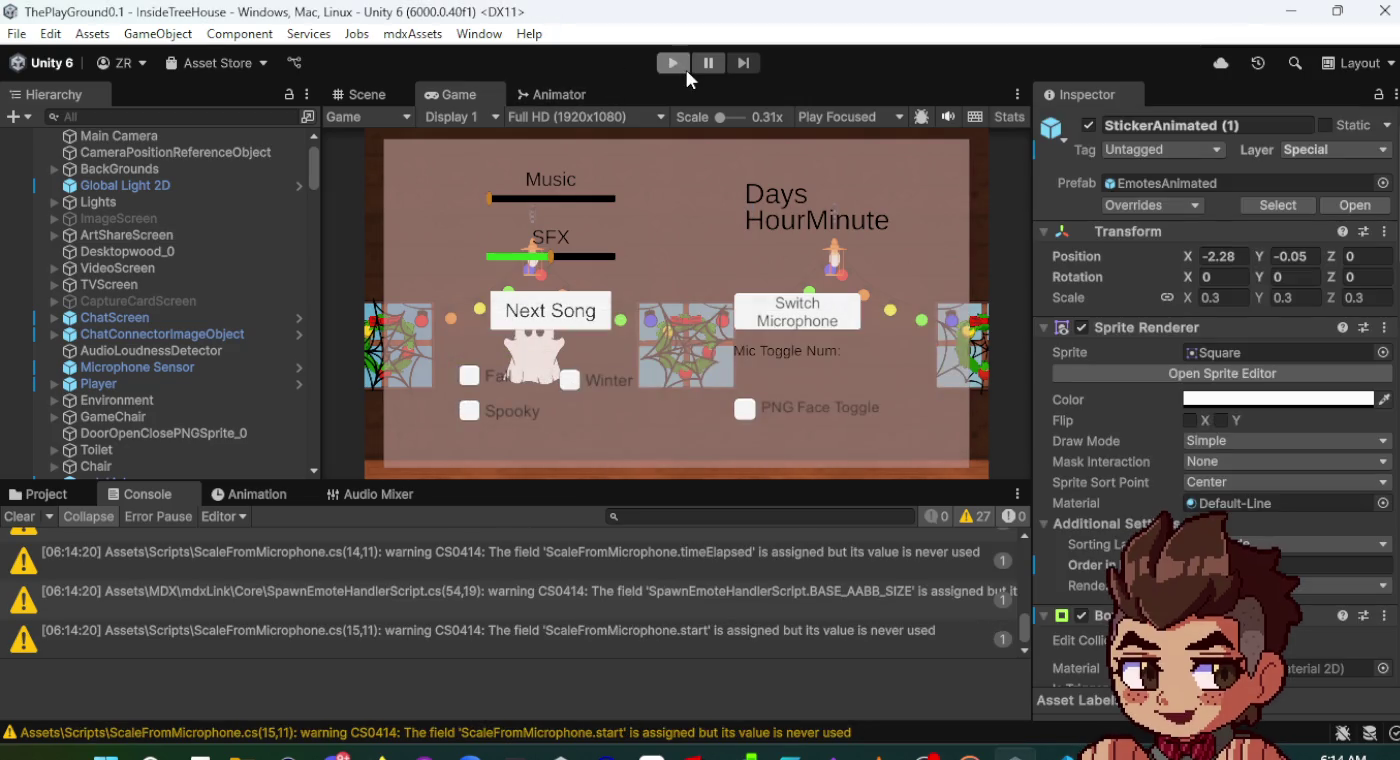
- Run the treehouse scene in play mode; the spawned animated sticker shows Order in Layer 34
left_click(683, 65)
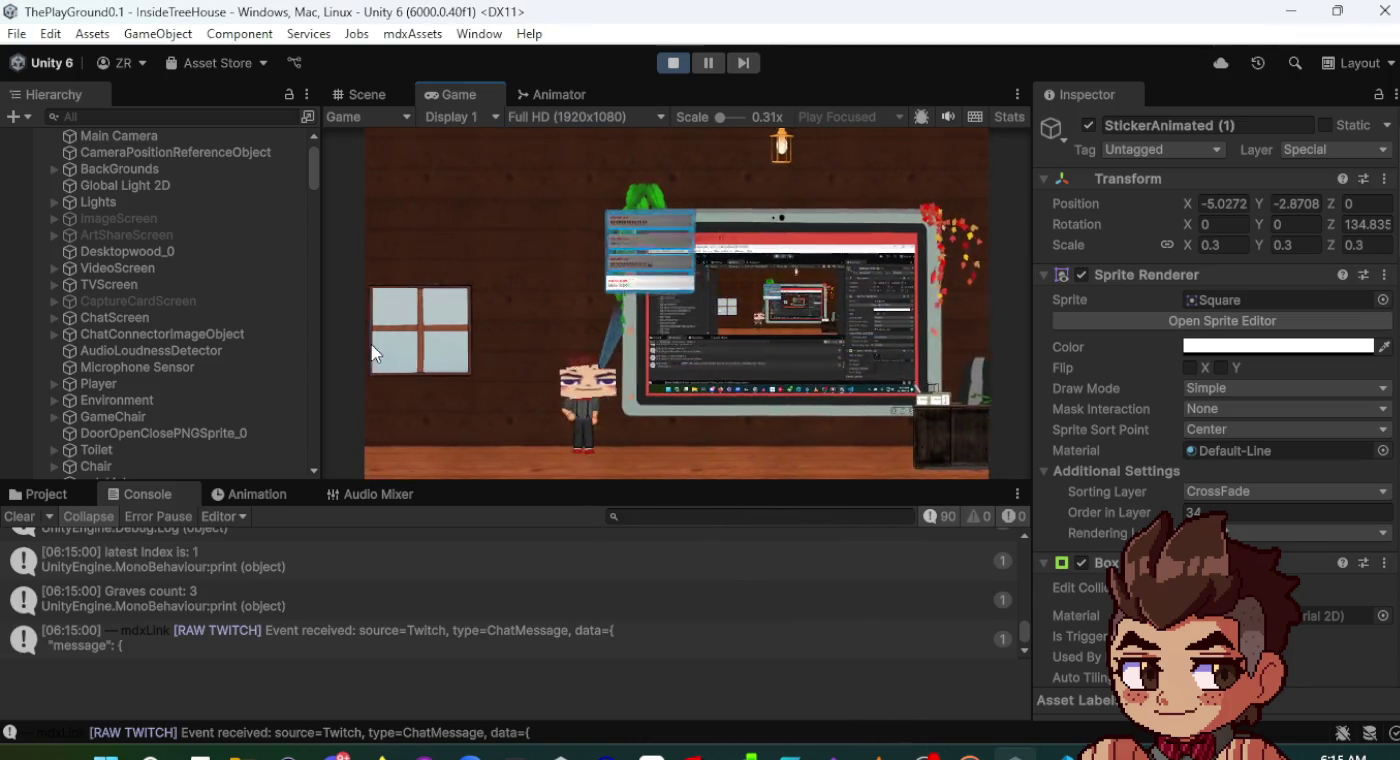
scroll(92, 304, "up", 1)
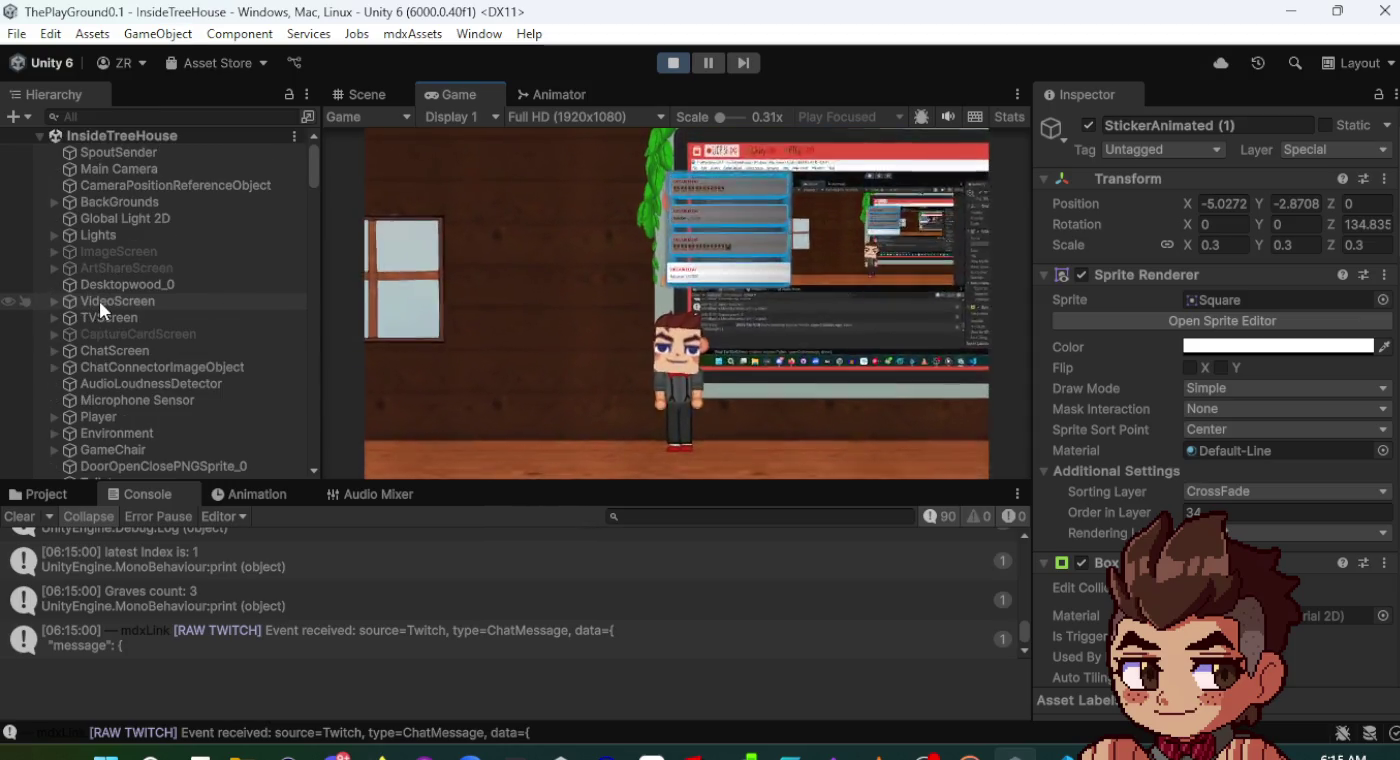
scroll(103, 309, "down", 3)
scroll(102, 309, "up", 2)
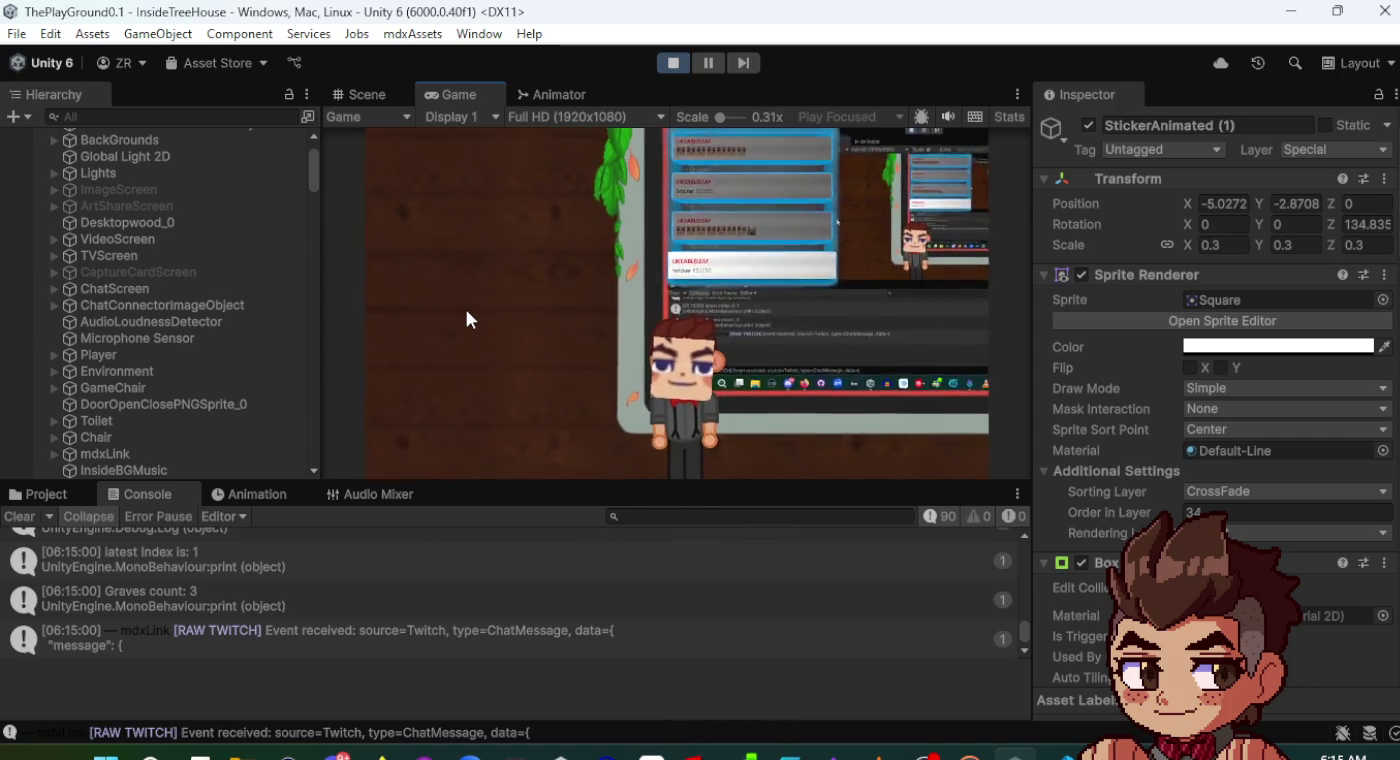
scroll(146, 309, "down", 4)
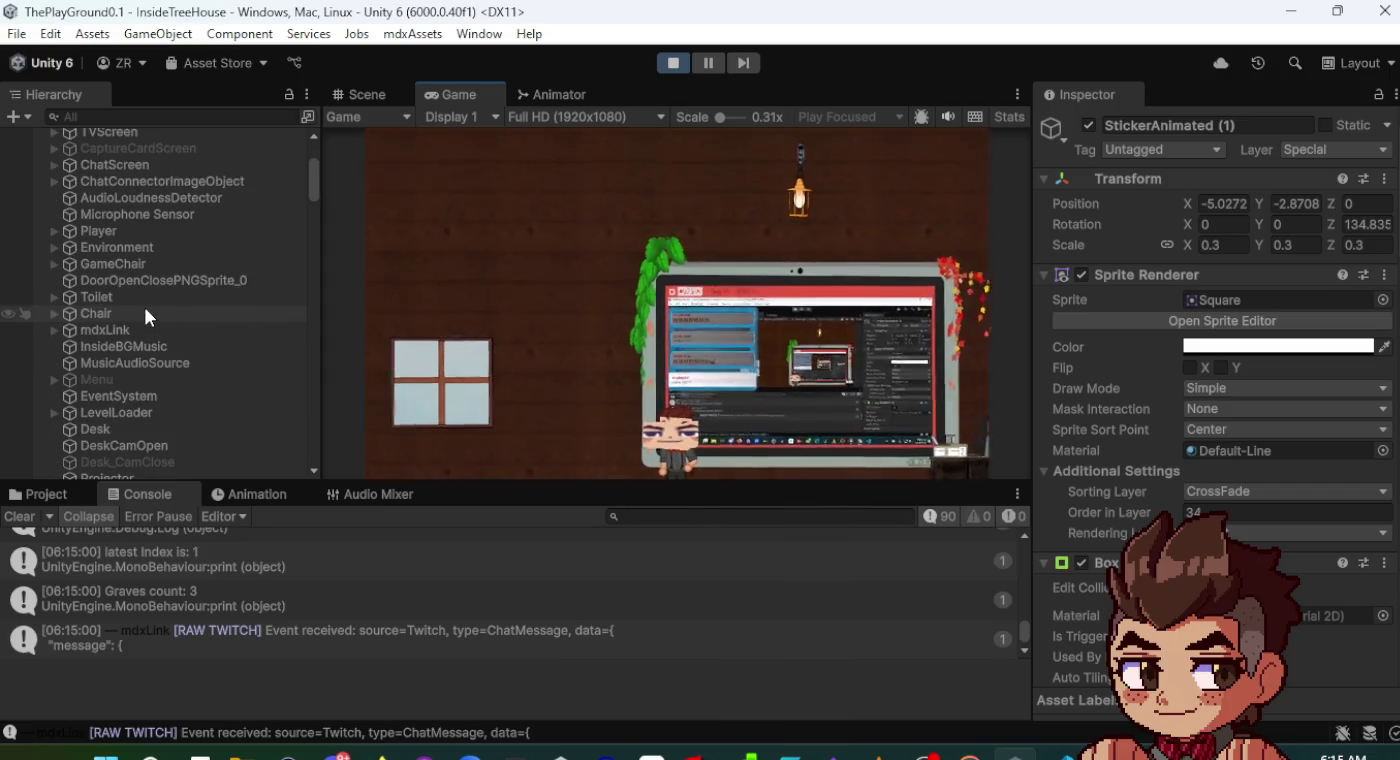
scroll(146, 309, "up", 2)
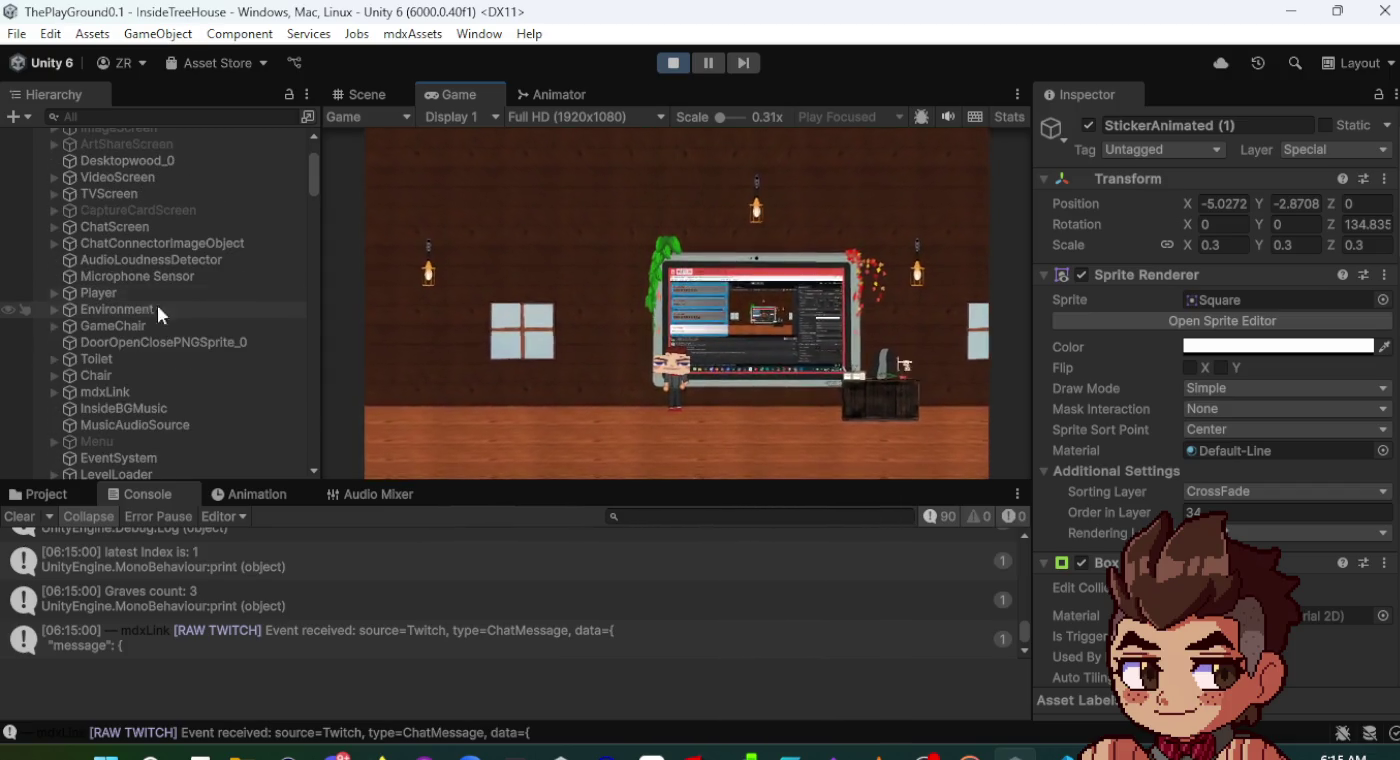
mouse_move(309, 185)
left_mouse_down()
mouse_move(302, 225)
mouse_move(309, 181)
left_mouse_up()
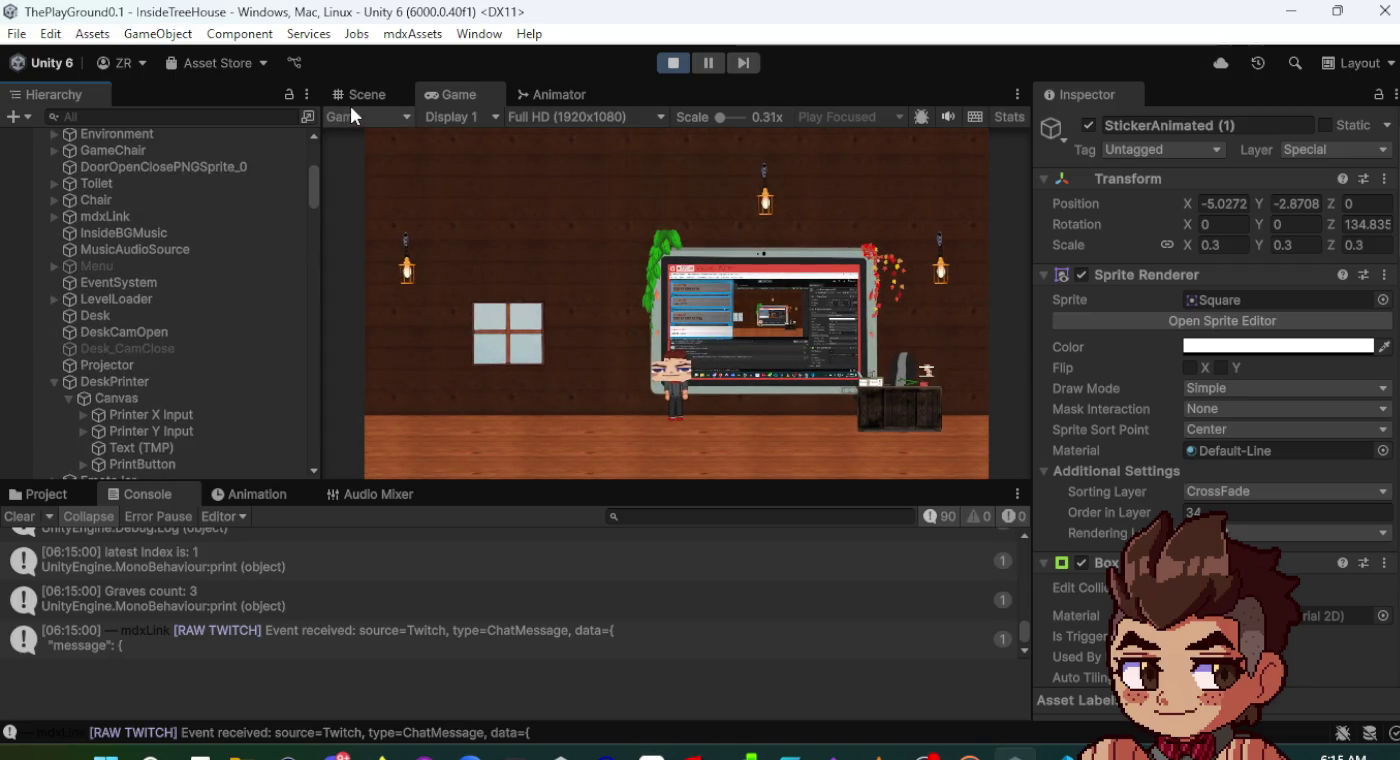
left_click(356, 98)
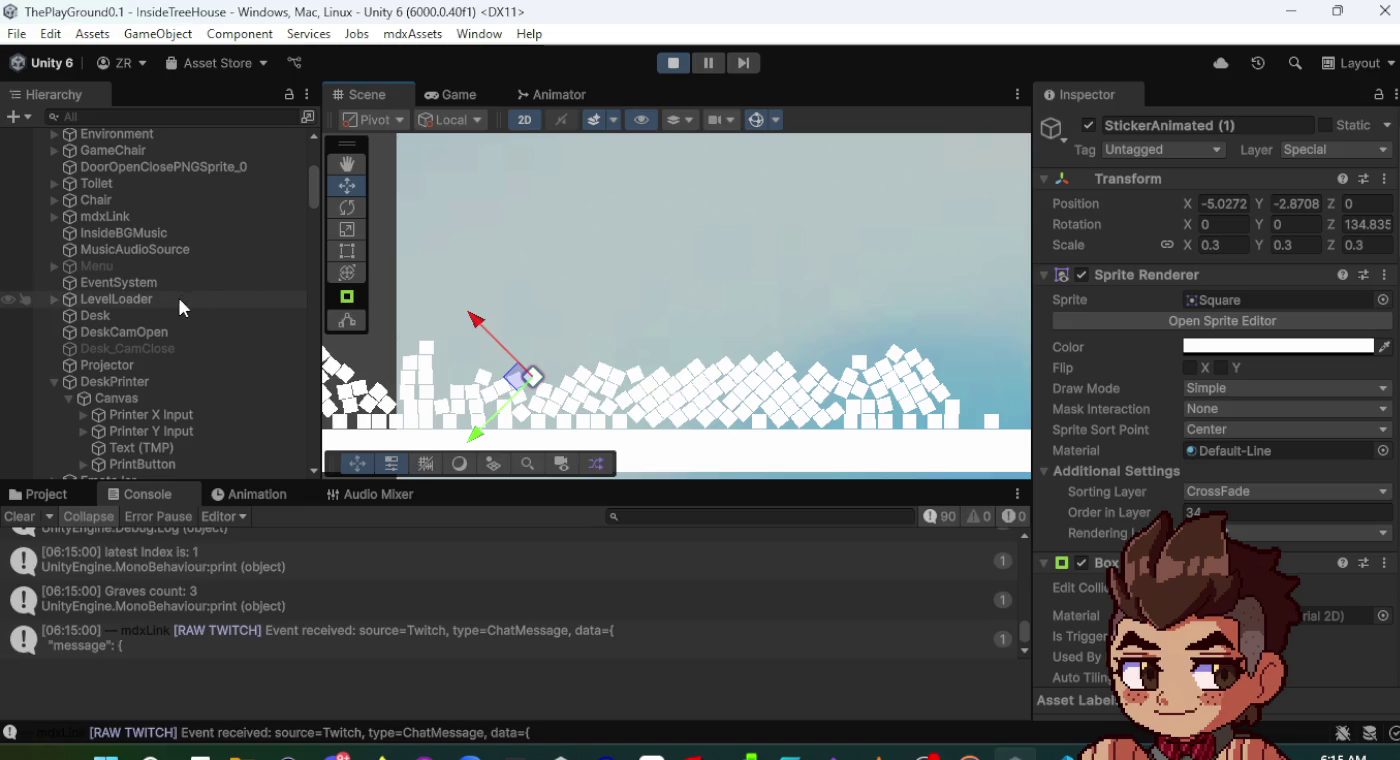
- Expand the Player object in the Hierarchy to reveal its children
scroll(122, 376, "down", 10)
scroll(123, 377, "up", 5)
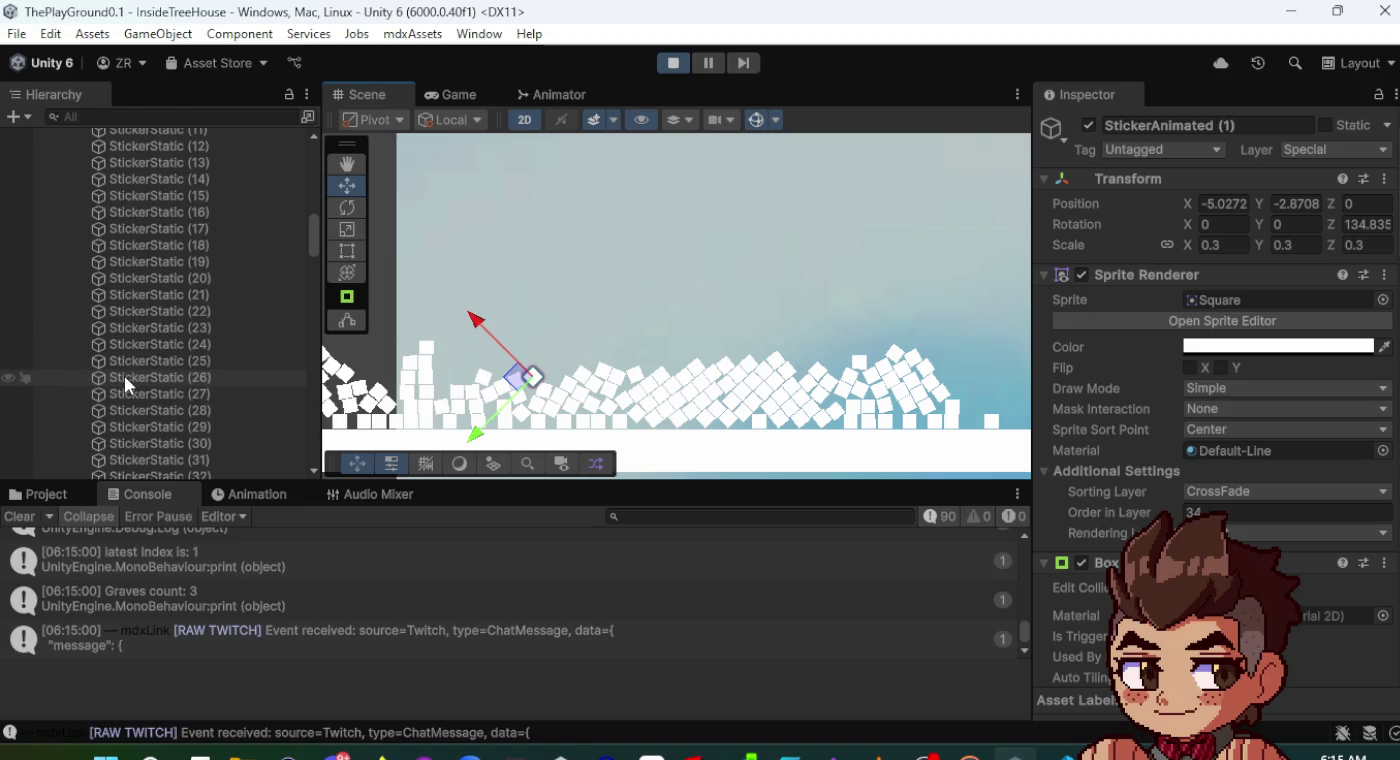
scroll(866, 333, "down", 4)
scroll(881, 325, "down", 5)
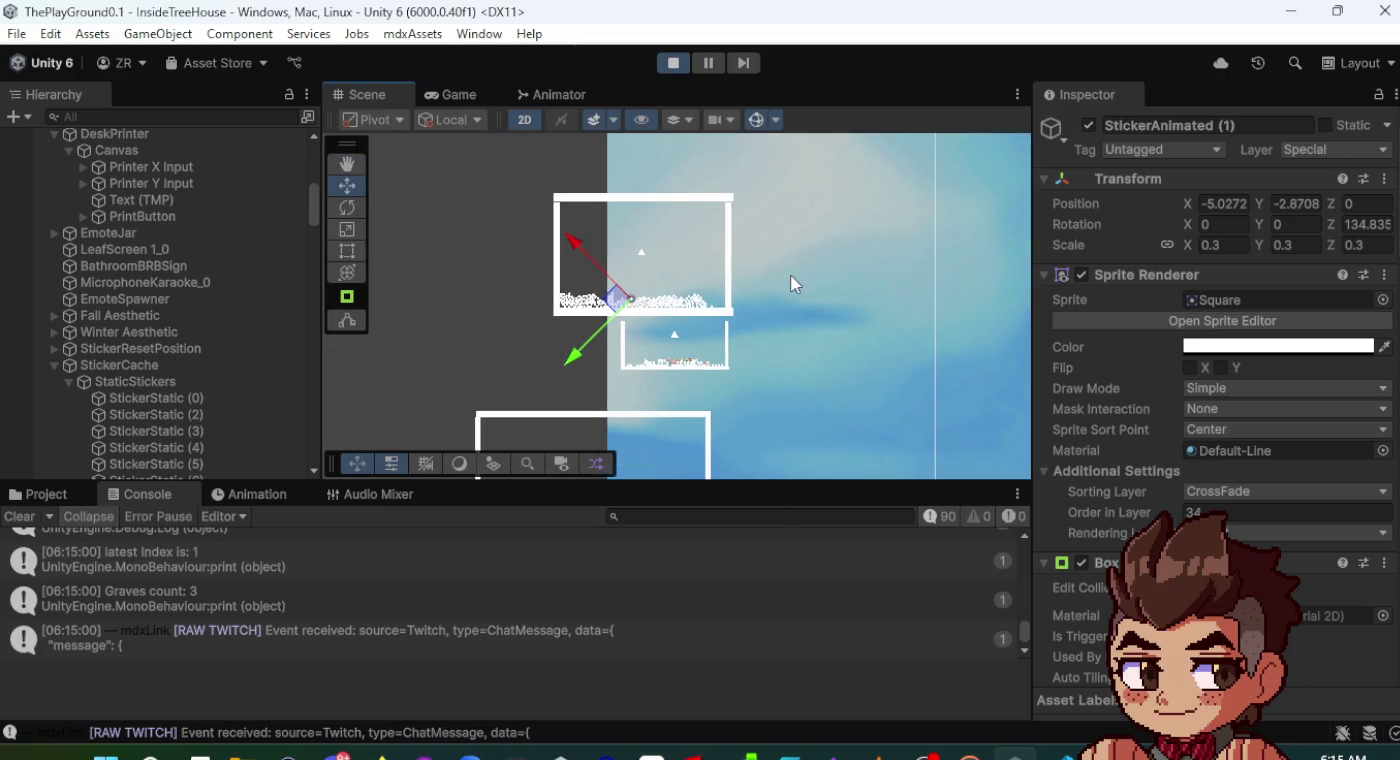
scroll(790, 275, "down", 2)
scroll(141, 319, "up", 4)
scroll(138, 317, "up", 4)
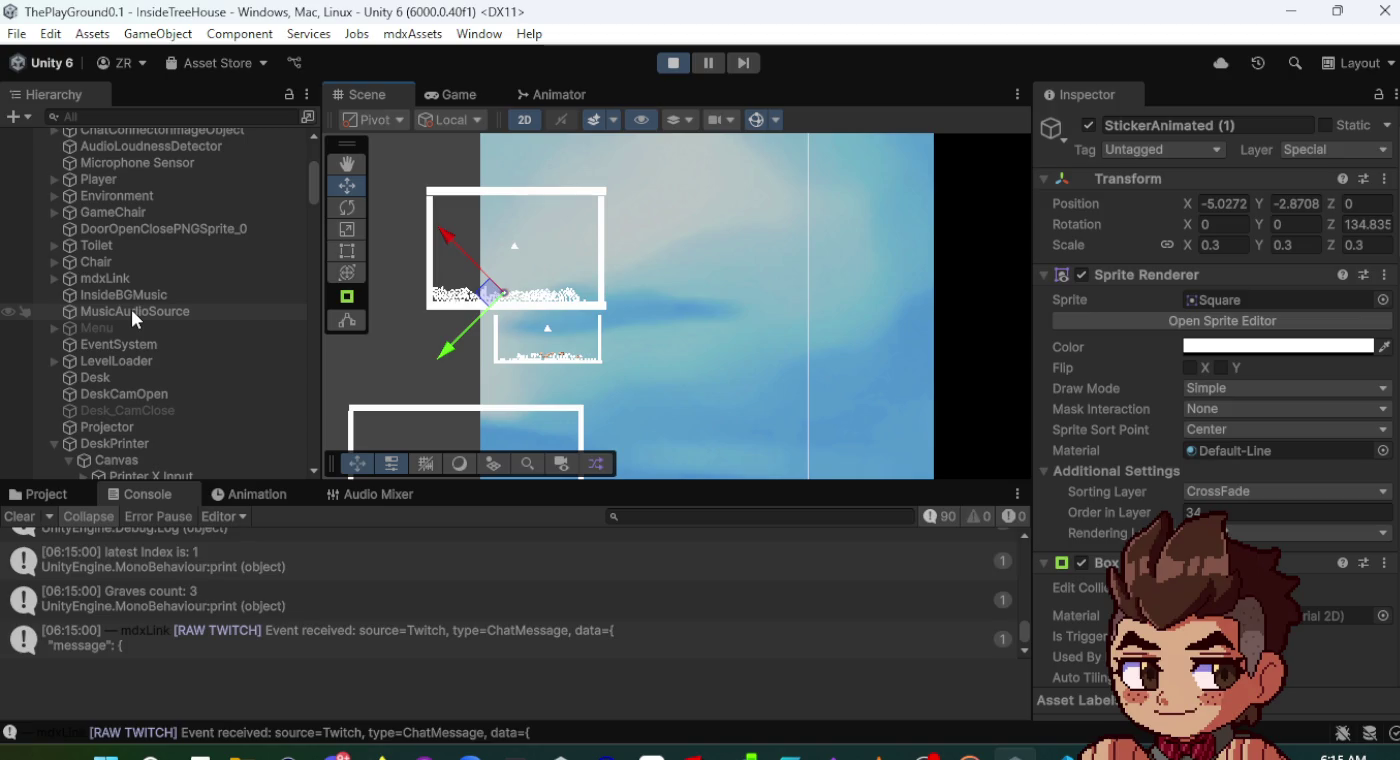
scroll(134, 318, "up", 5)
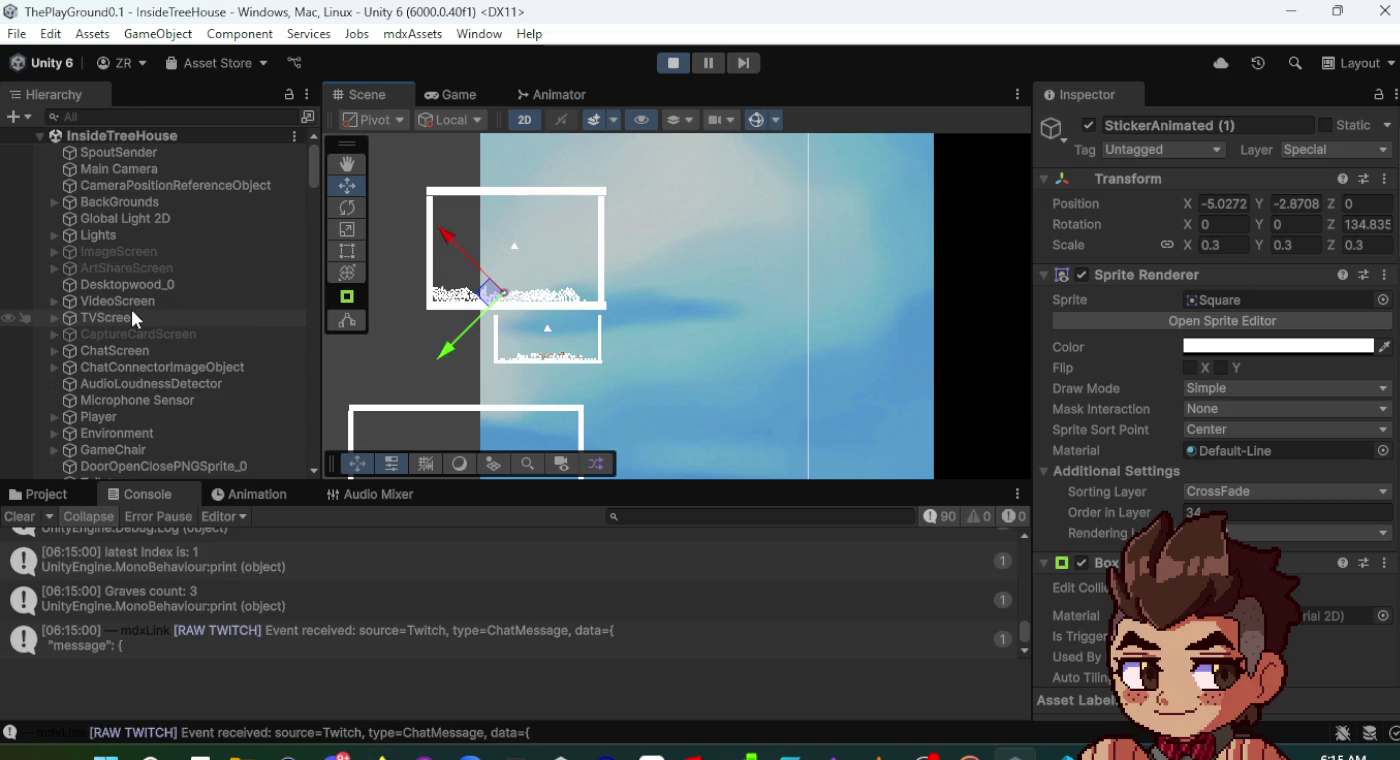
scroll(130, 306, "down", 5)
scroll(130, 306, "up", 3)
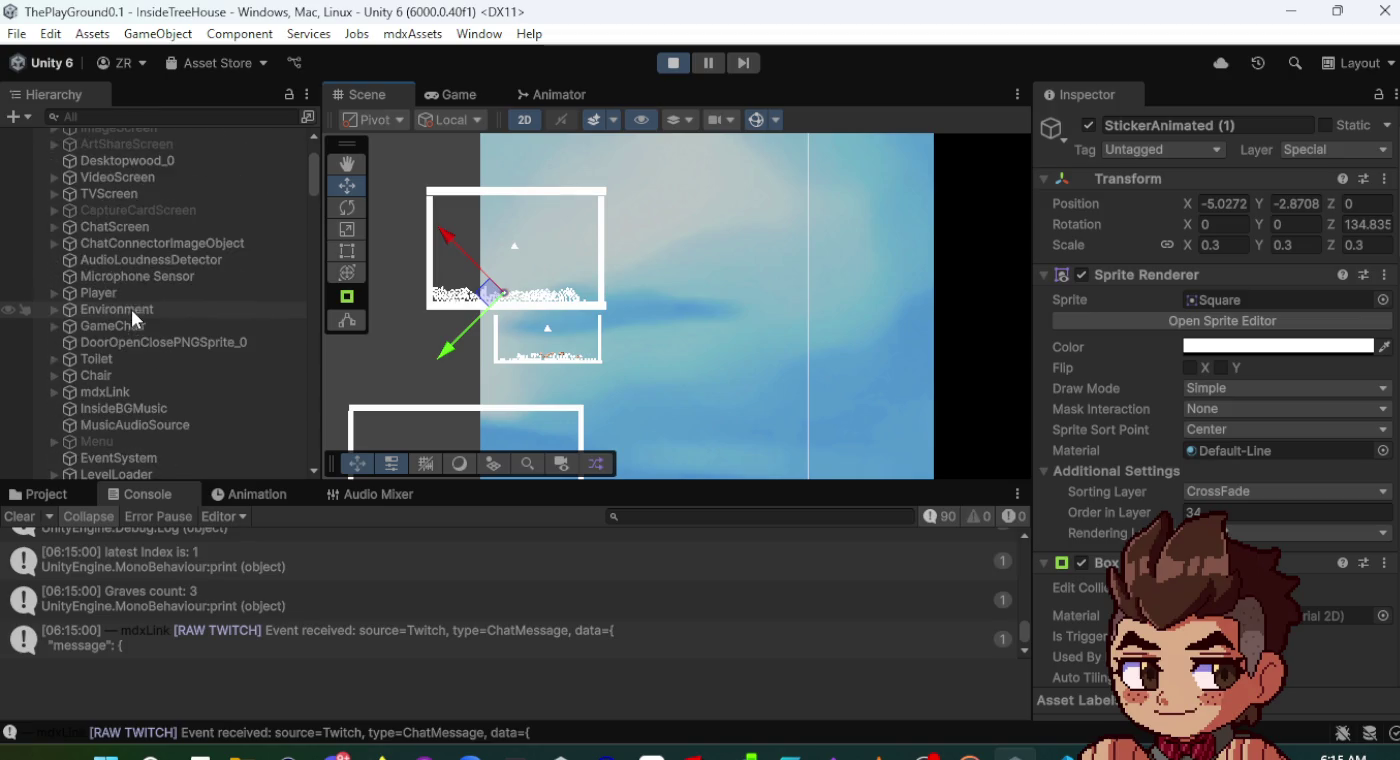
left_click(55, 293)
scroll(151, 321, "down", 1)
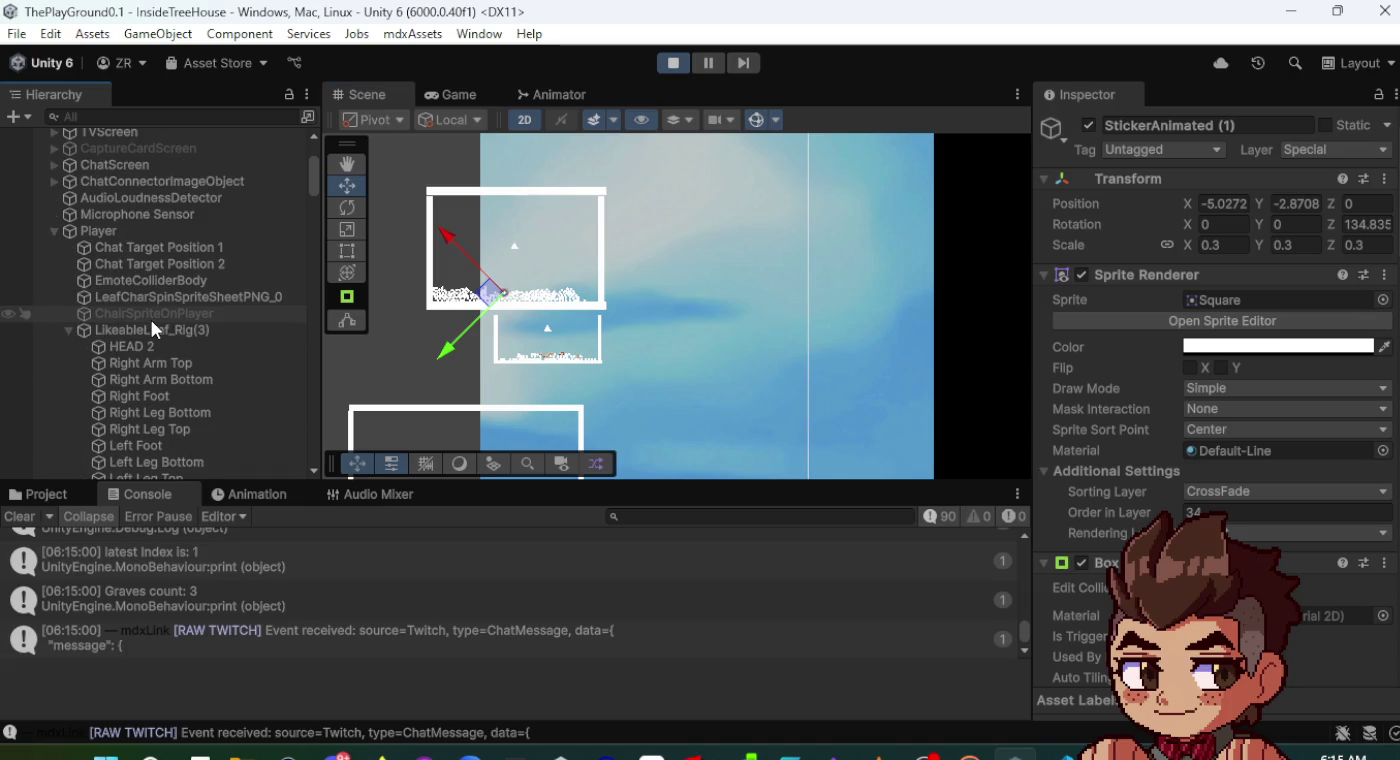
scroll(151, 320, "down", 5)
scroll(151, 321, "down", 4)
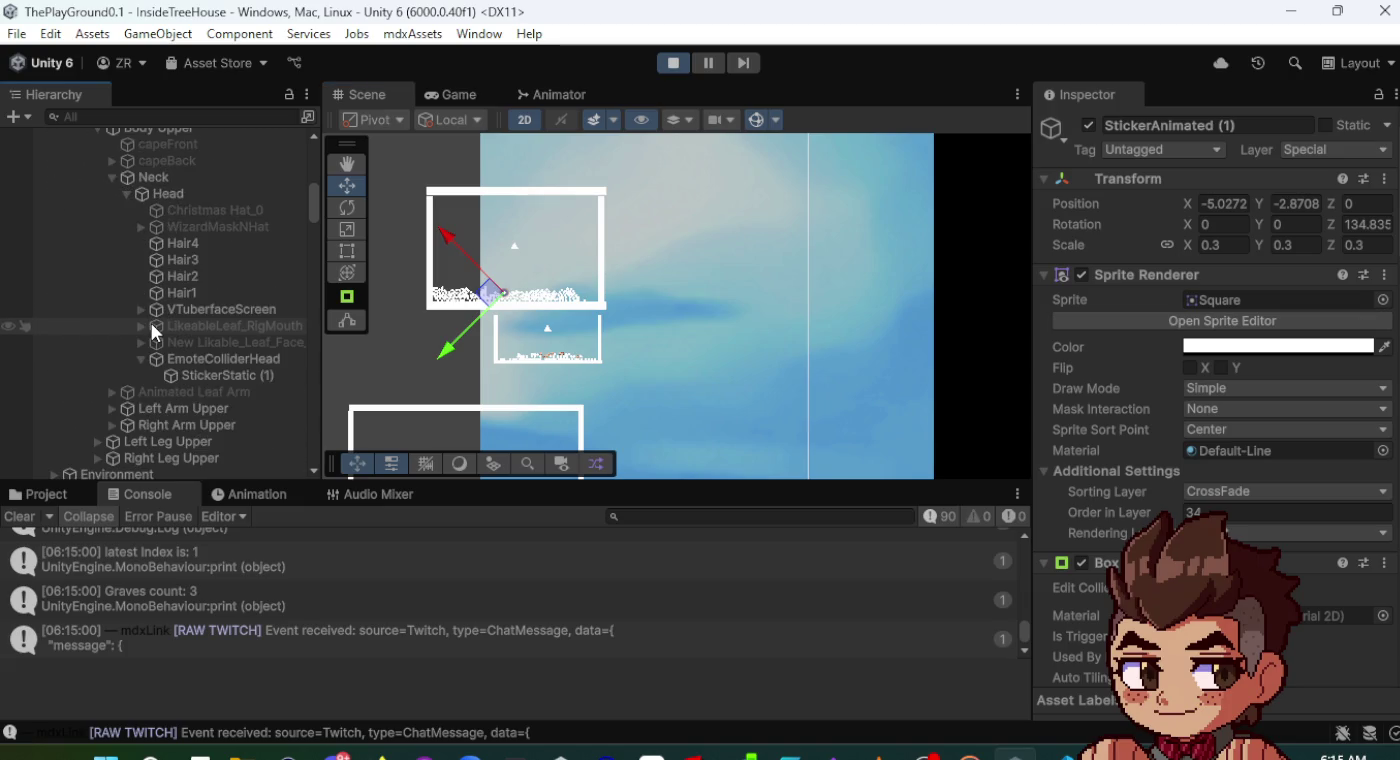
- Compare StickerStatic (1) with its parent EmoteColliderHead, noting its Order in Layer 1
left_click(205, 374)
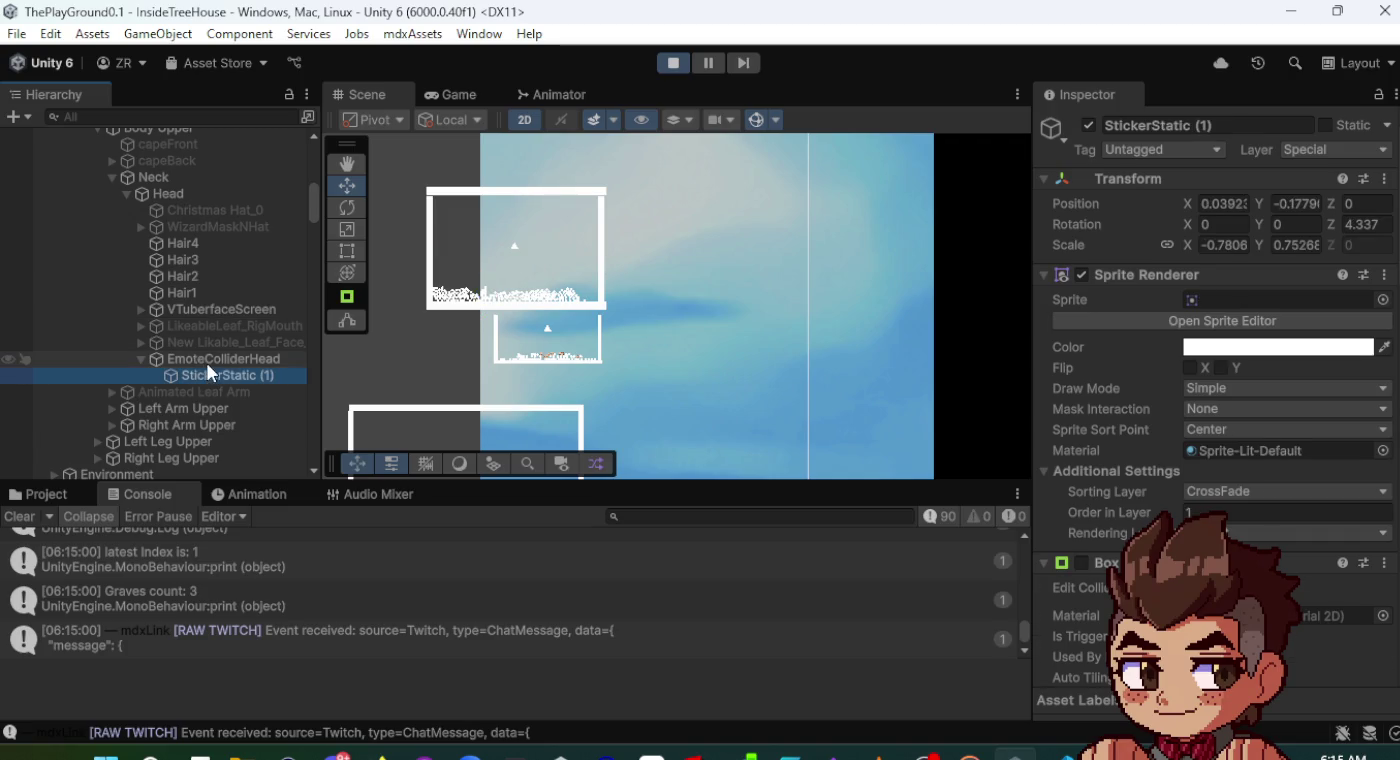
left_click(207, 366)
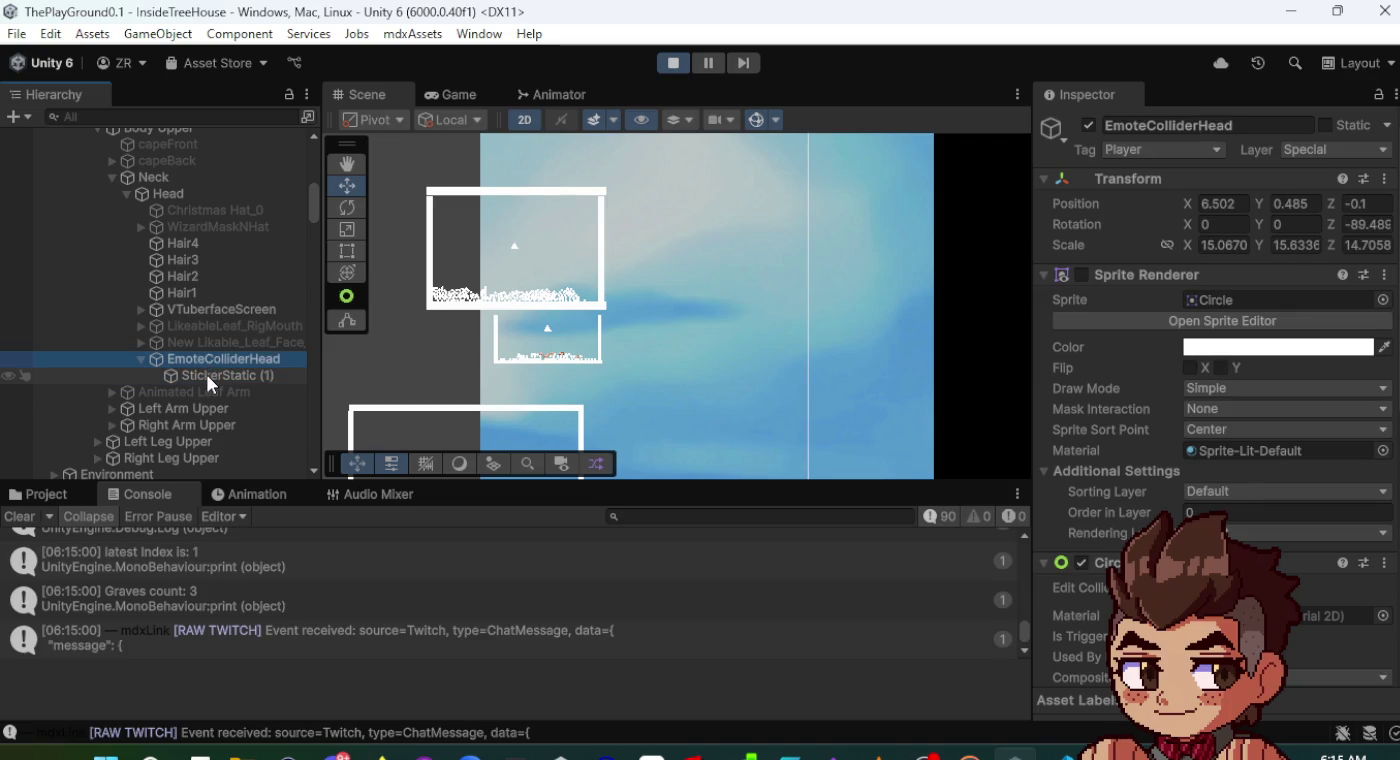
left_click(206, 376)
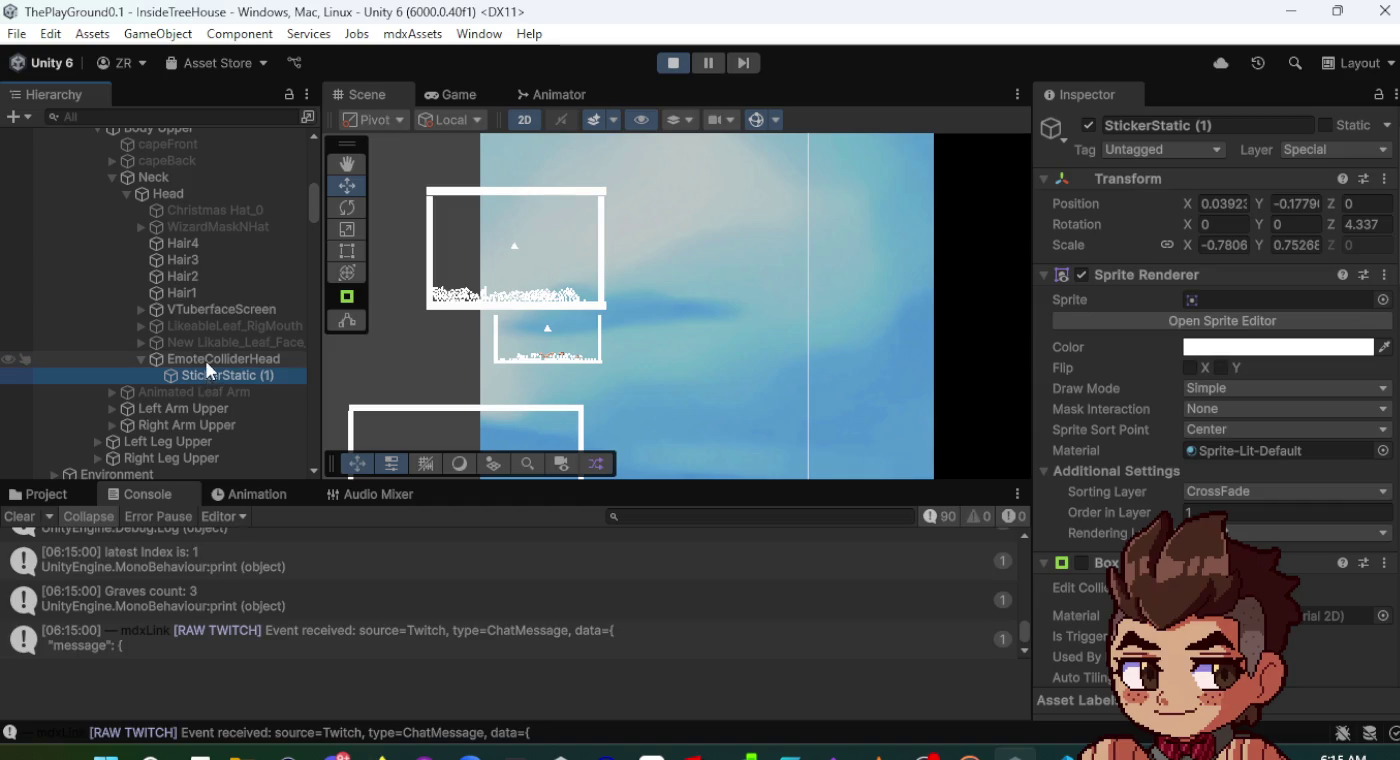
left_click(208, 362)
left_click(206, 375)
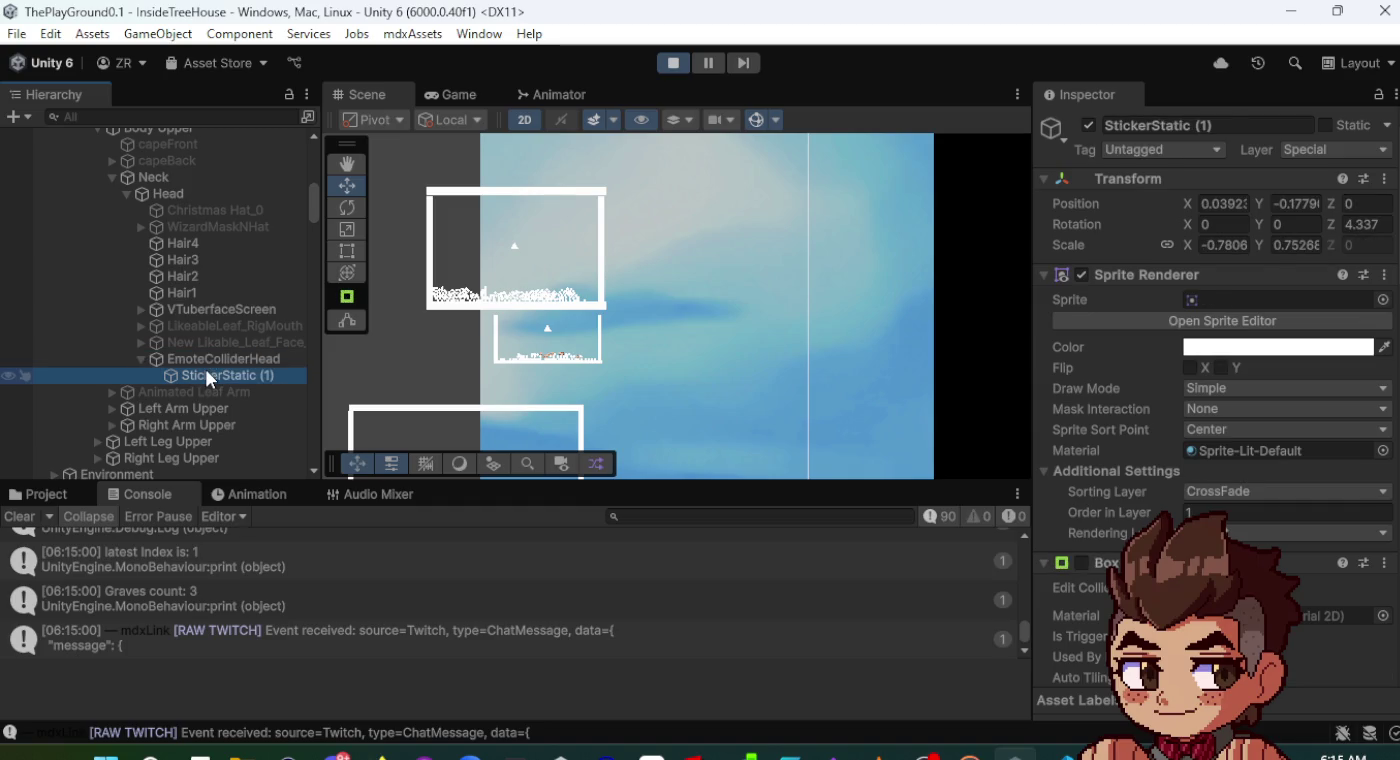
left_click(472, 93)
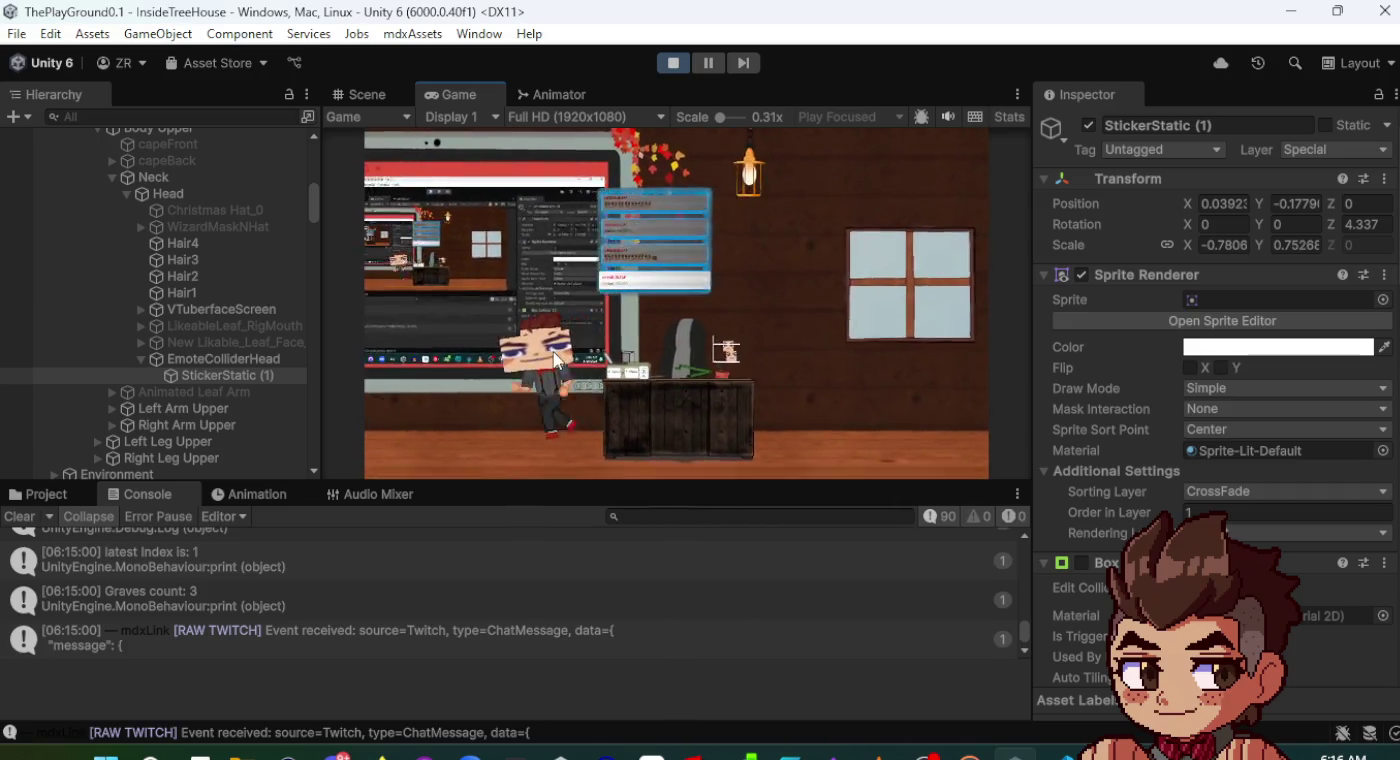
- Click the character's head to reset its sticker, check the Scene view, then stop play mode
left_click(583, 346)
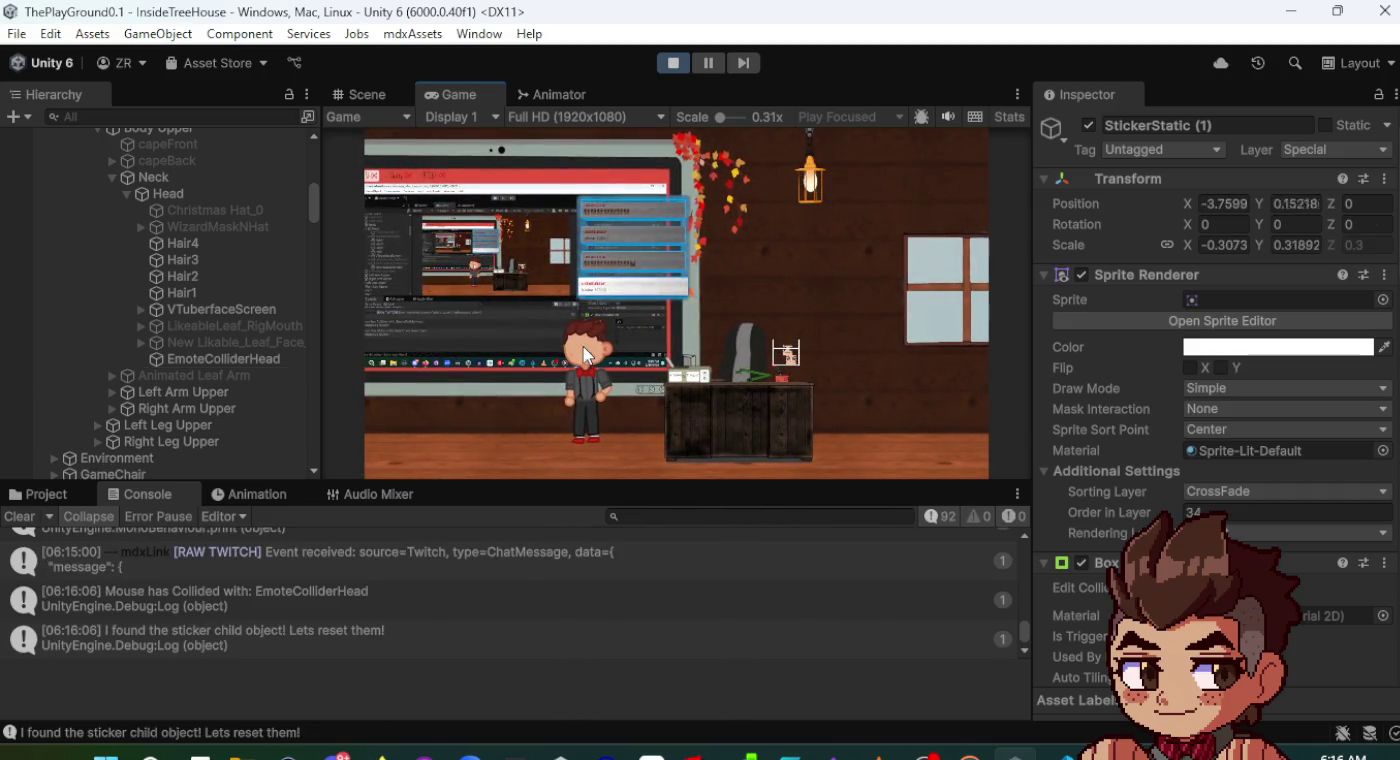
left_click(366, 95)
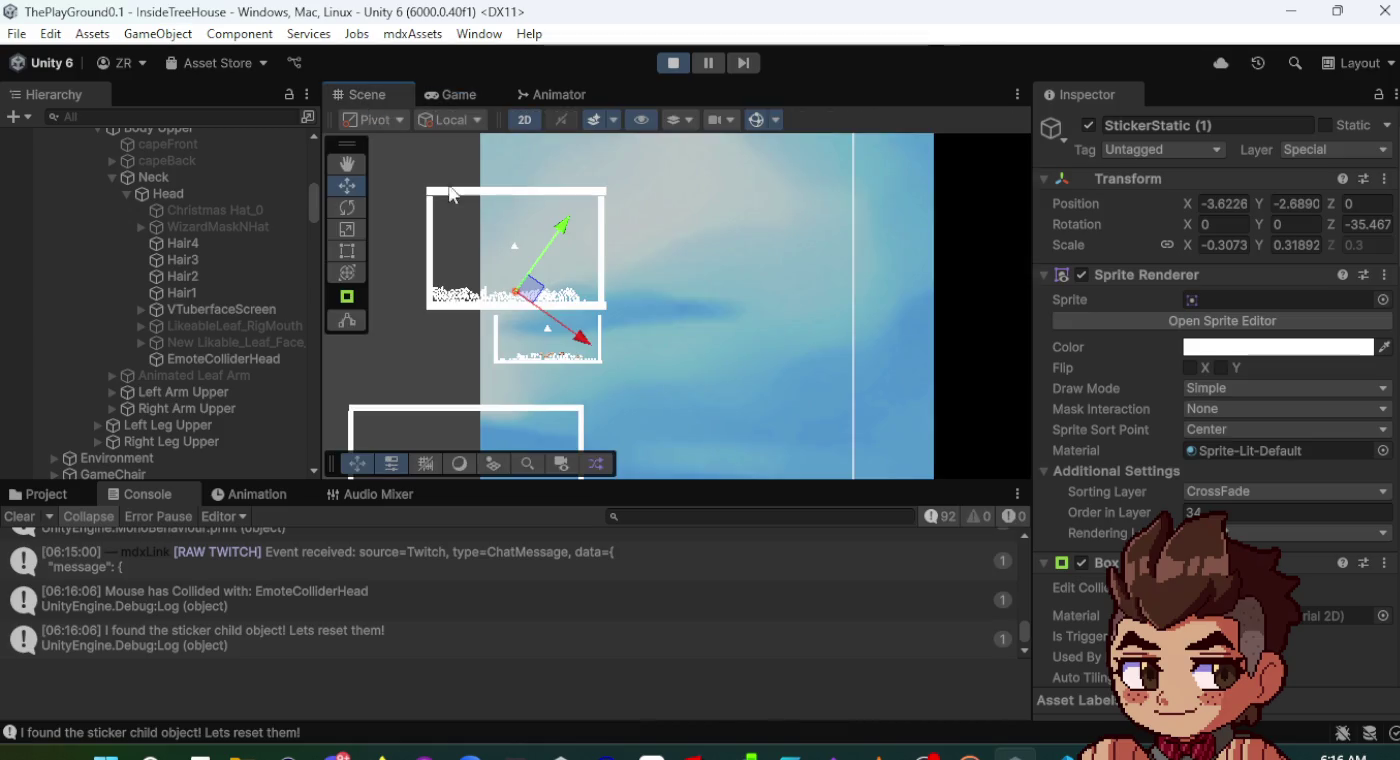
scroll(514, 306, "up", 3)
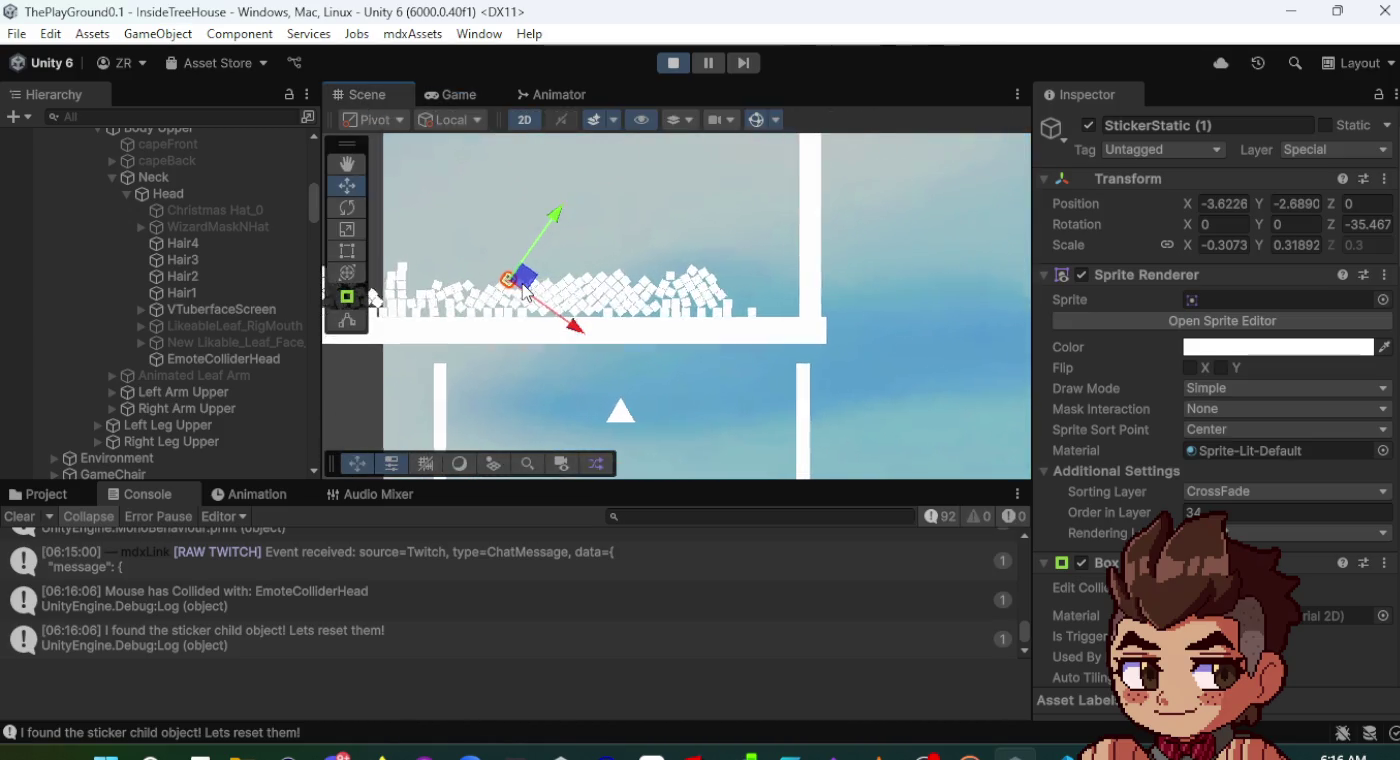
scroll(522, 309, "down", 2)
scroll(520, 314, "down", 3)
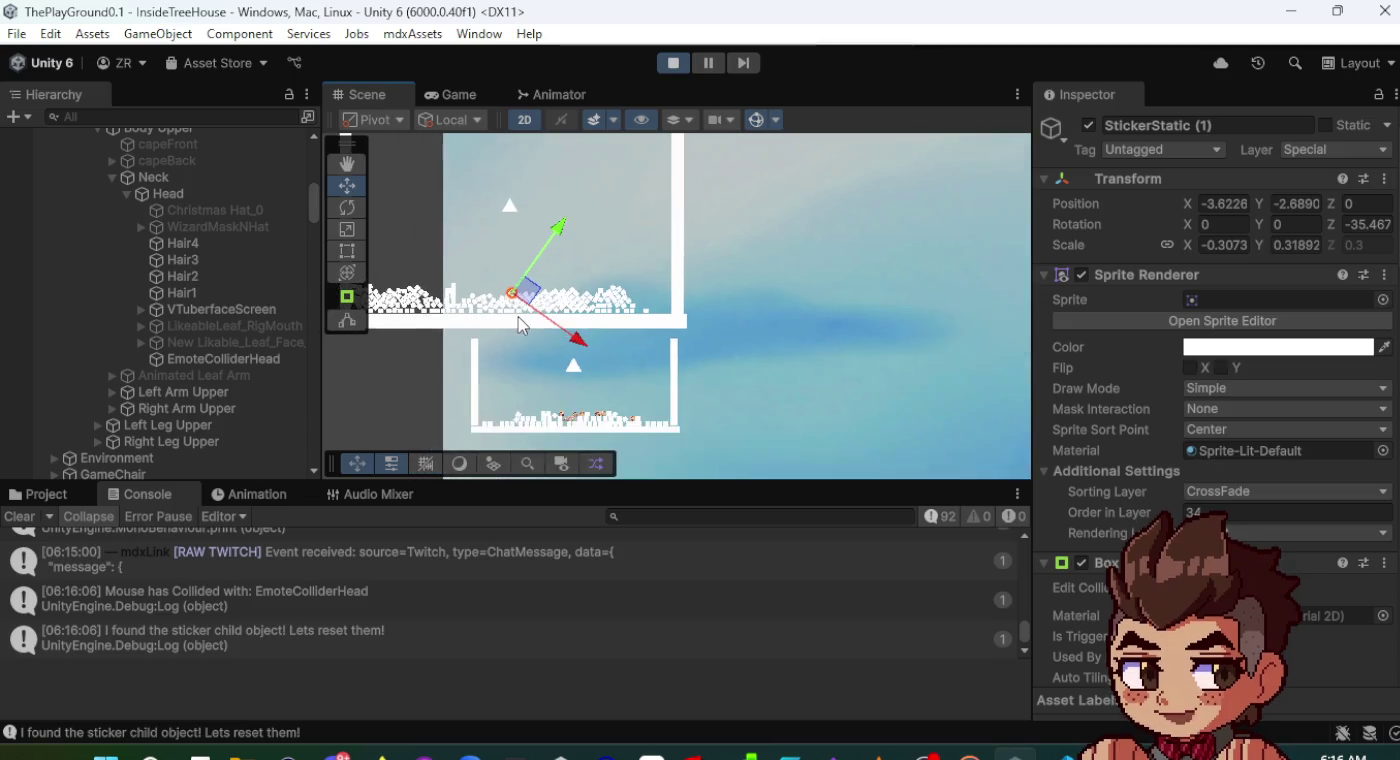
left_click(432, 95)
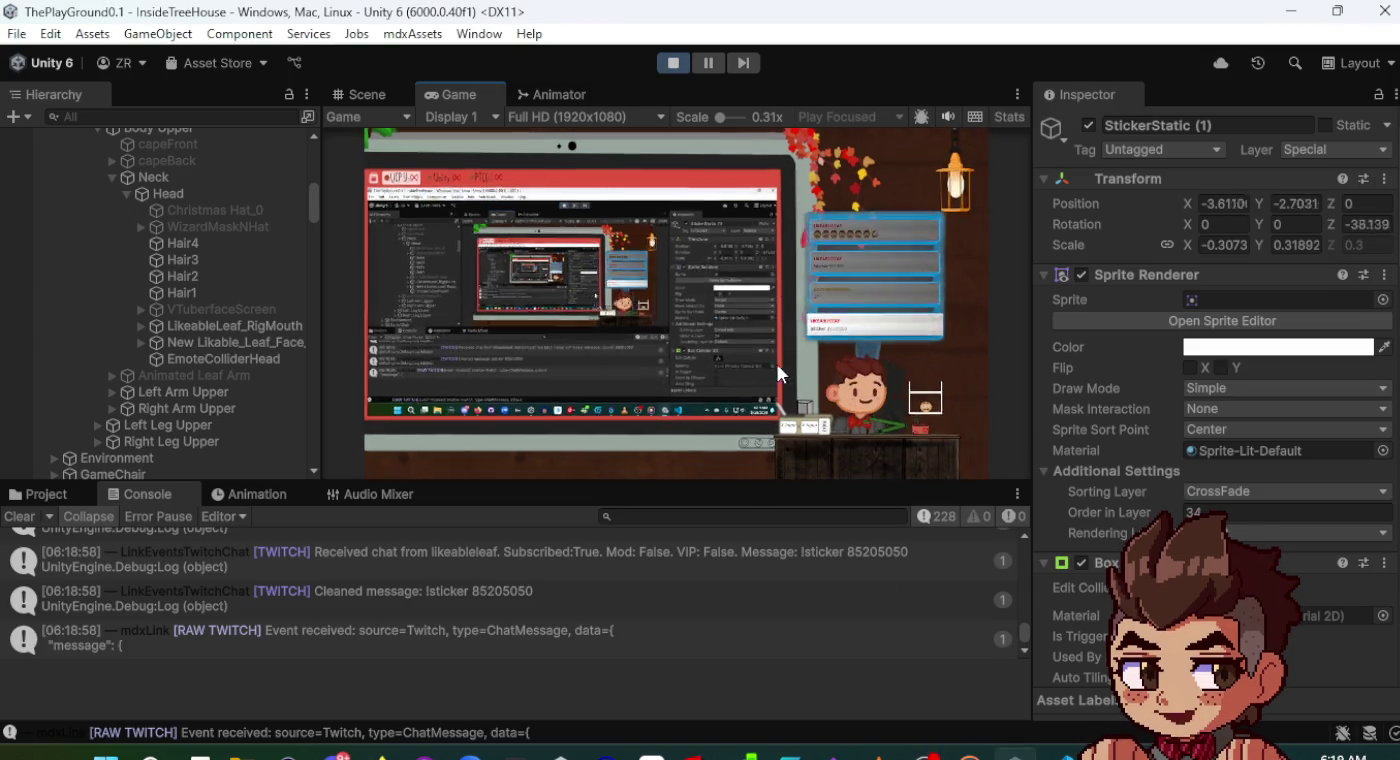
left_click(673, 63)
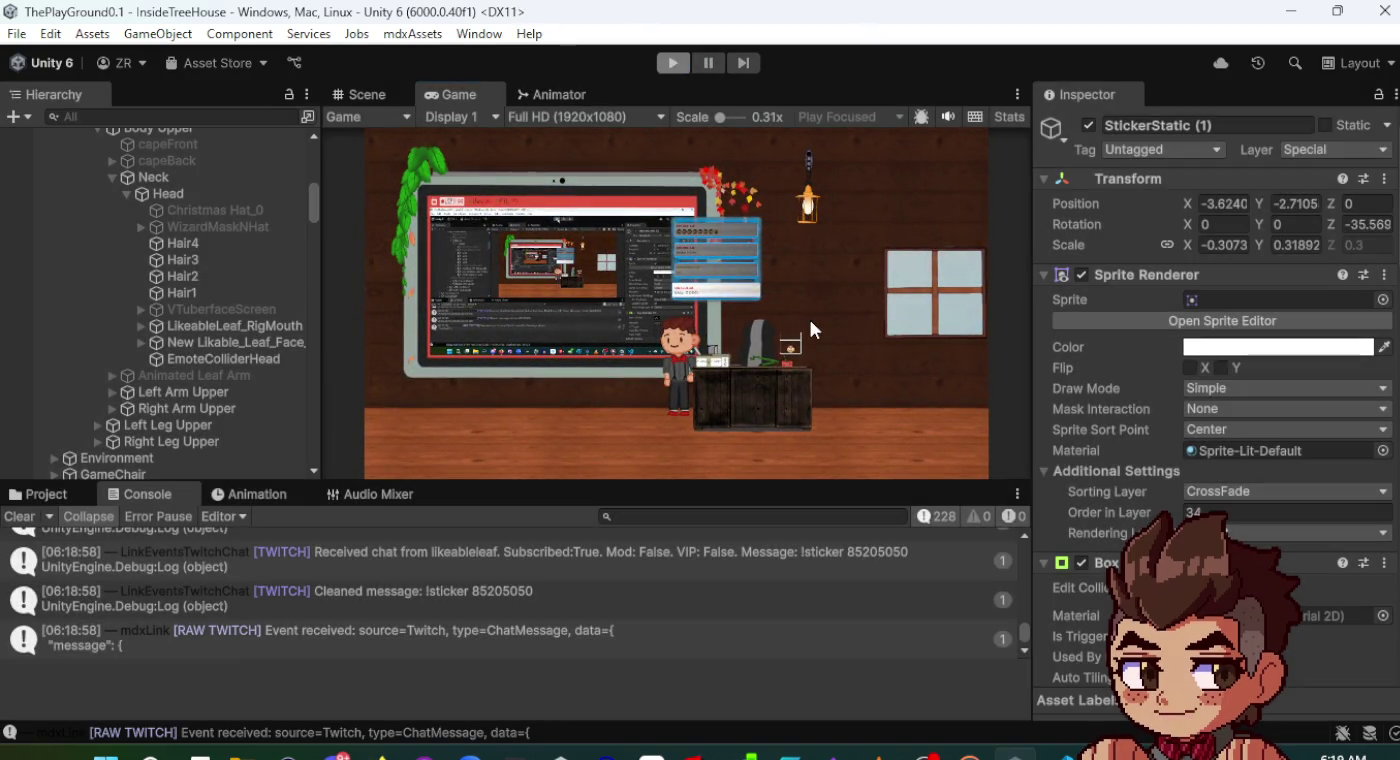
key("alt+Tab")
- Open StickerScript.cs and find the isAnimatedSticker method
left_click(809, 315)
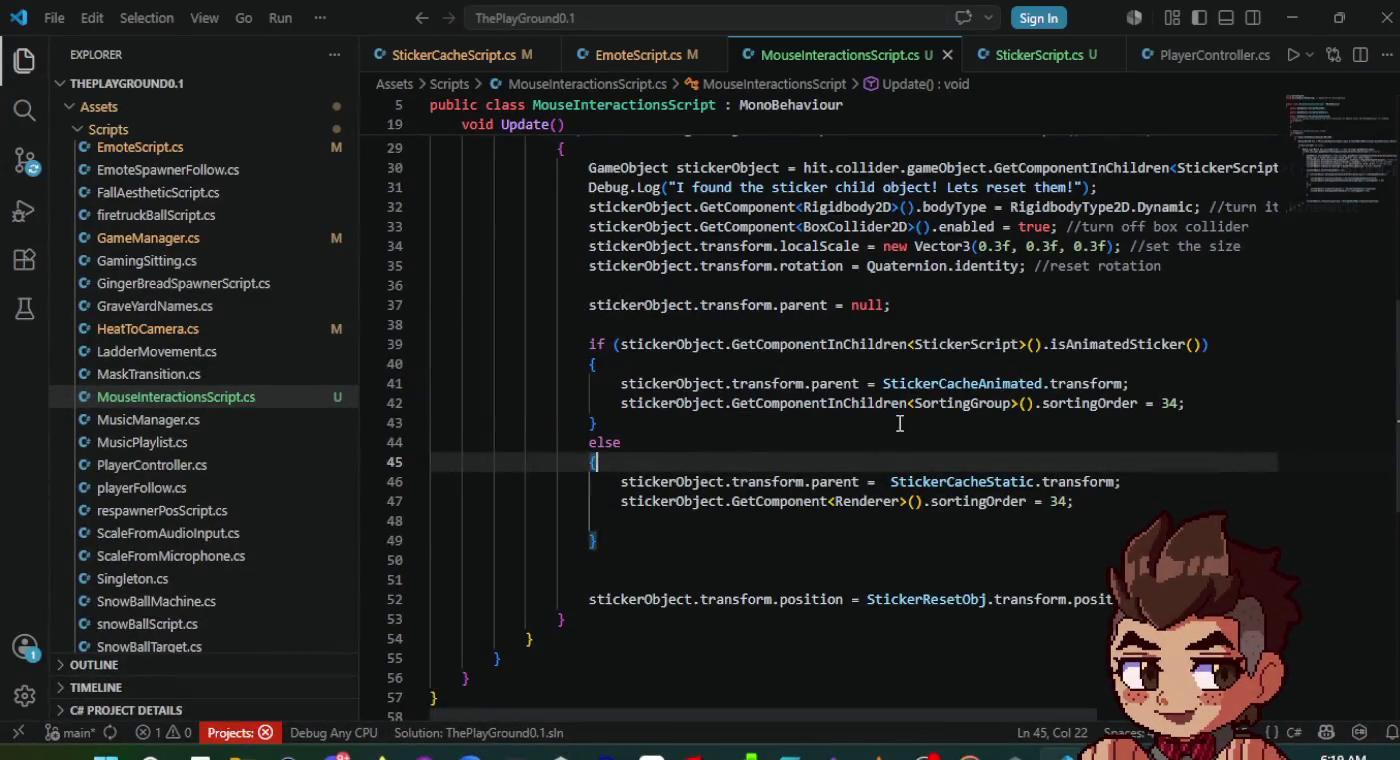
key("Up")
key("Up")
scroll(899, 424, "up", 2)
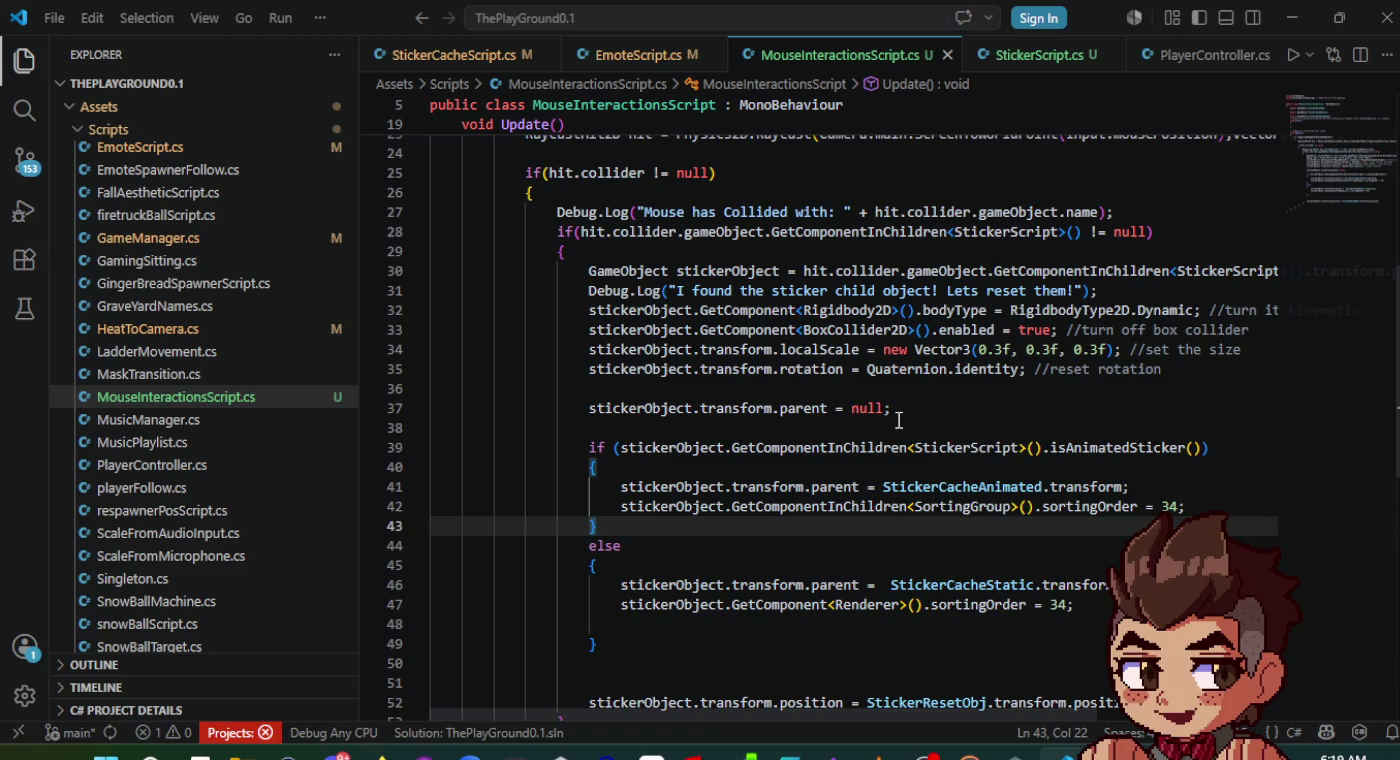
left_click(1056, 63)
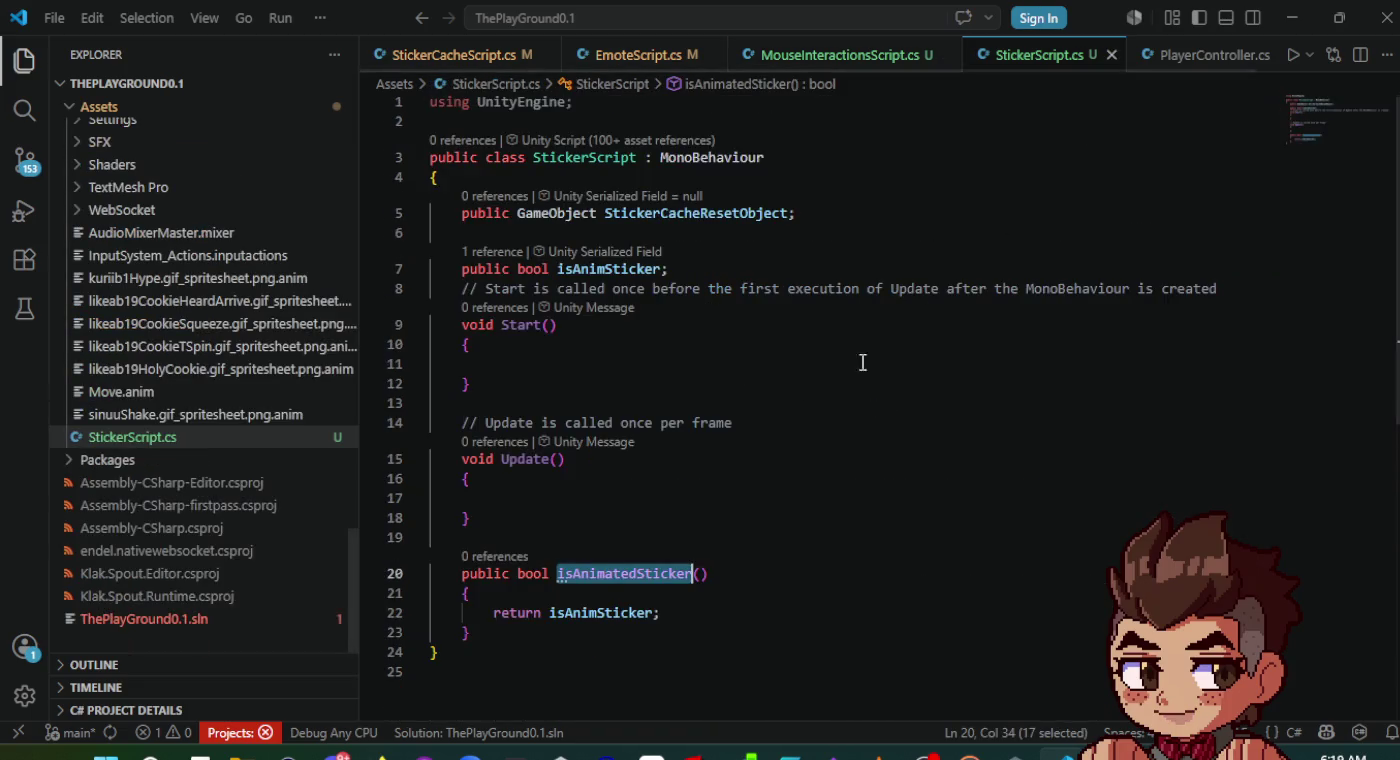
left_click(745, 462)
scroll(724, 531, "down", 3)
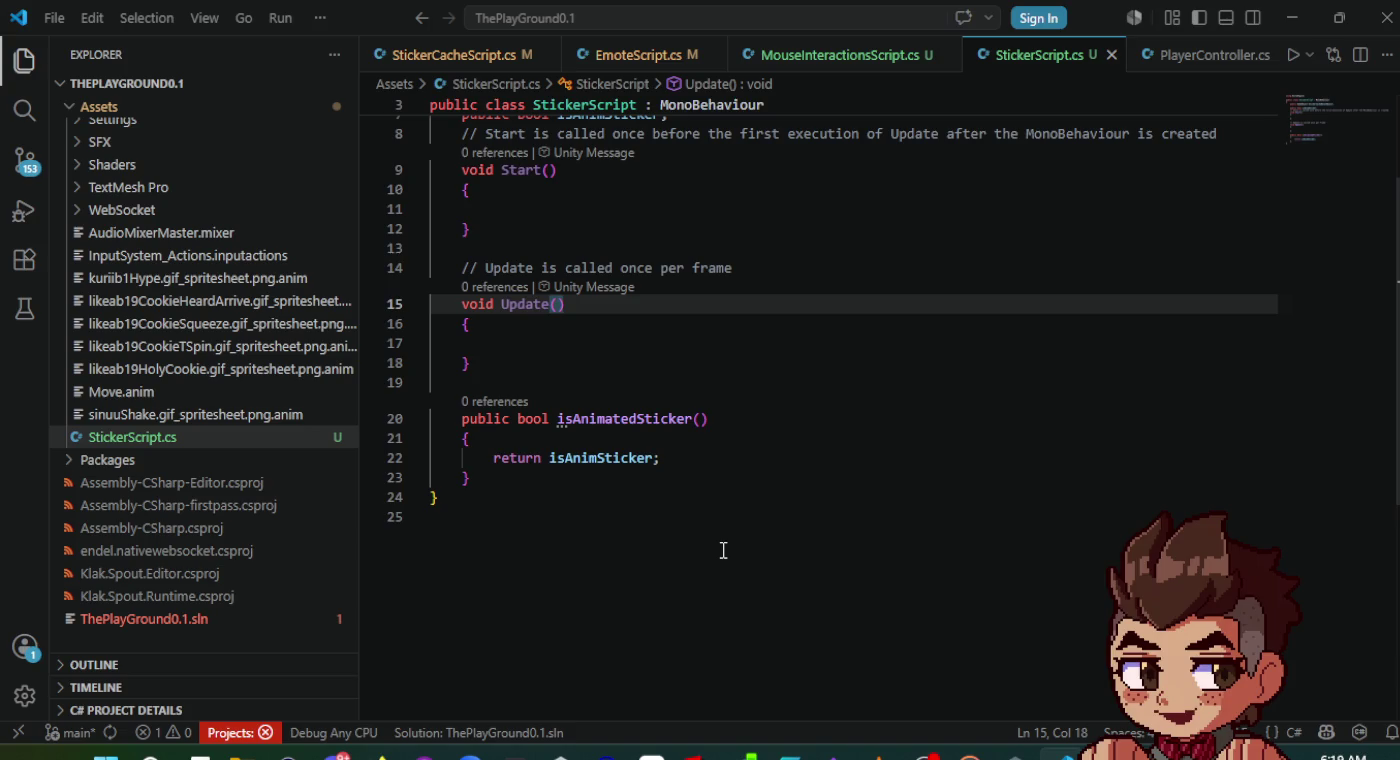
- Add an empty public bool resetStickerObj() method below isAnimatedSticker and save StickerScript.cs
left_click(606, 482)
key("Return")
key("Return")
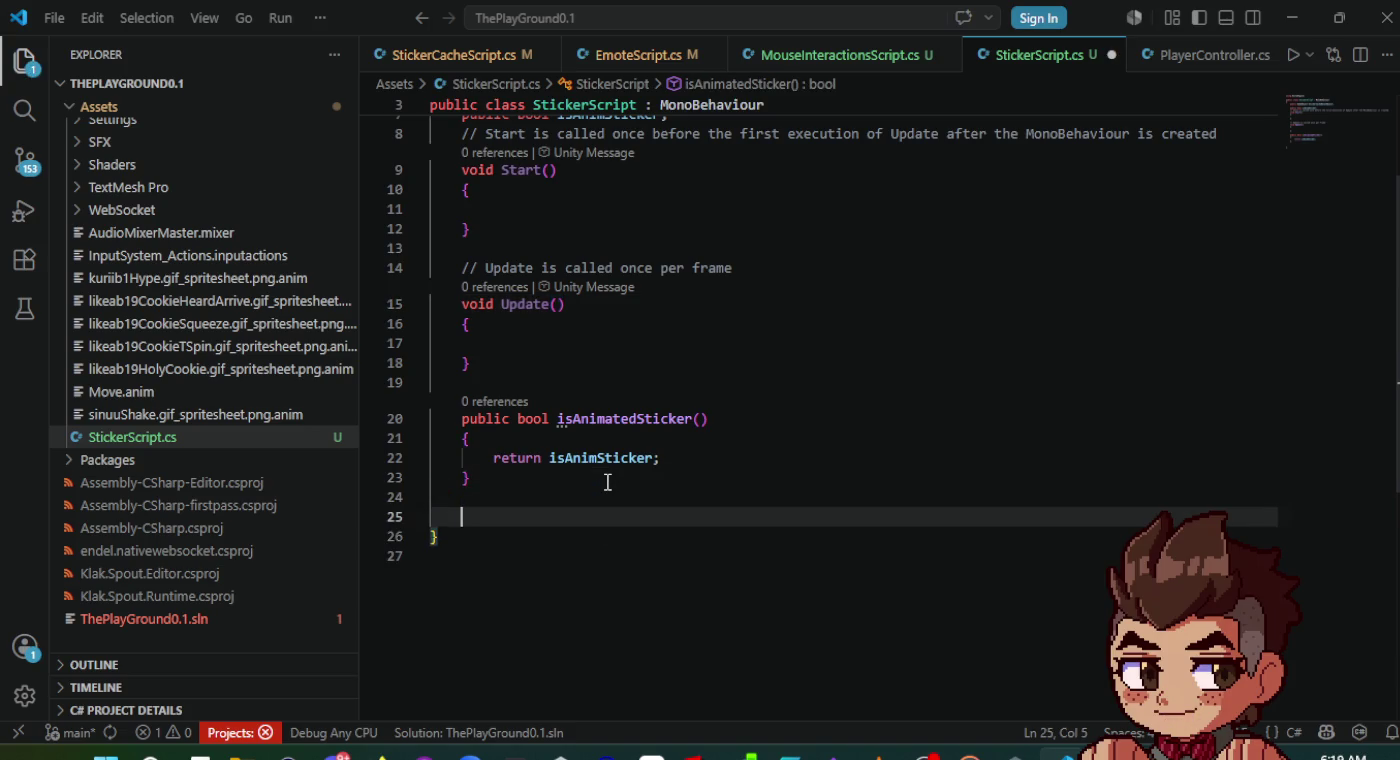
type("public bool reset")
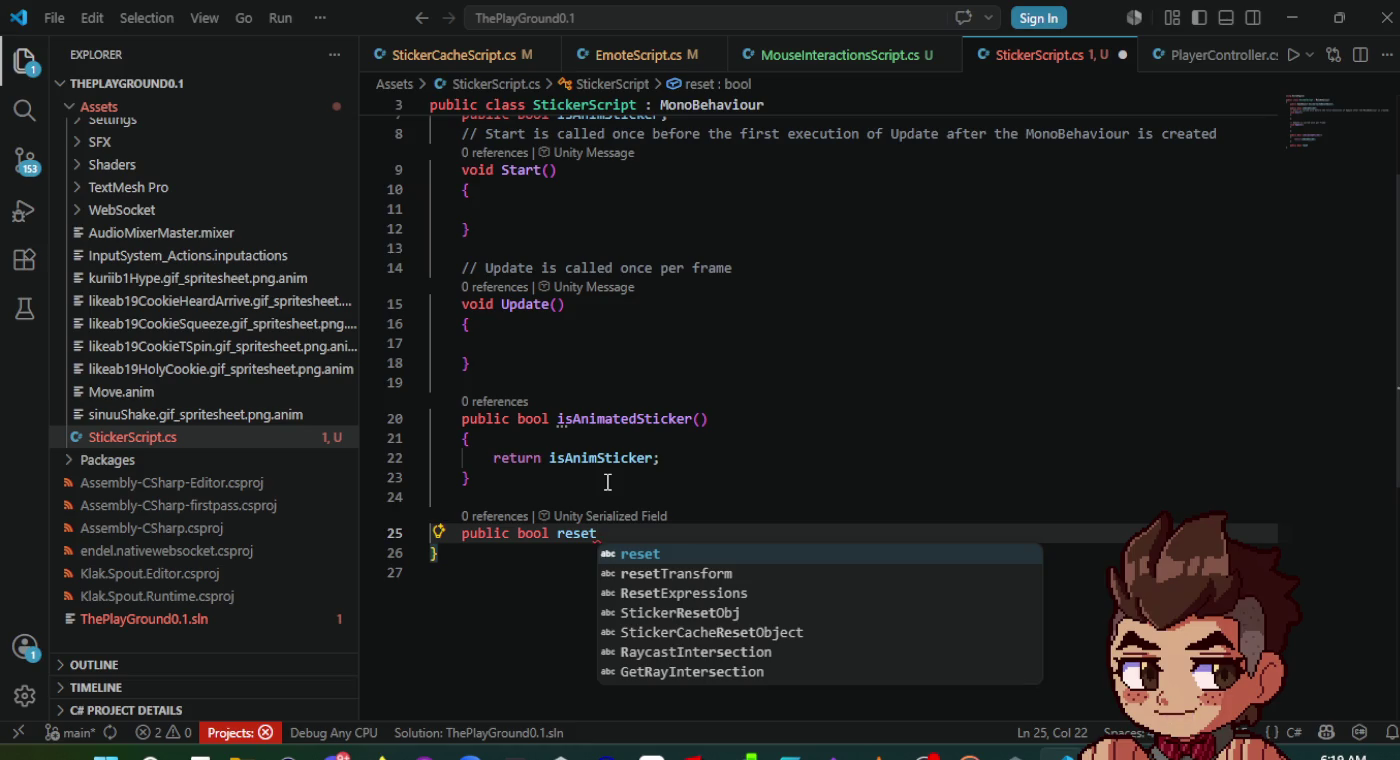
type("StickerObj(")
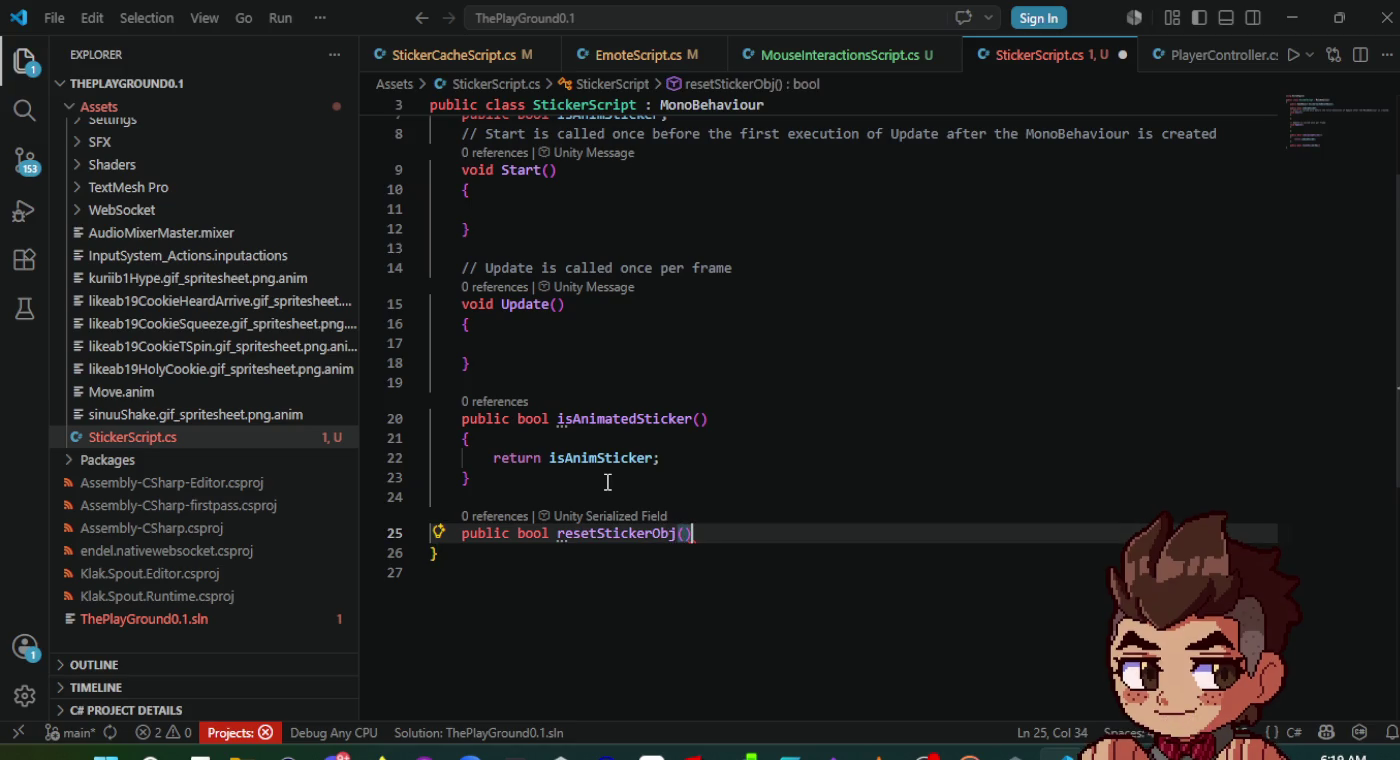
key("Return")
key("ctrl+s")
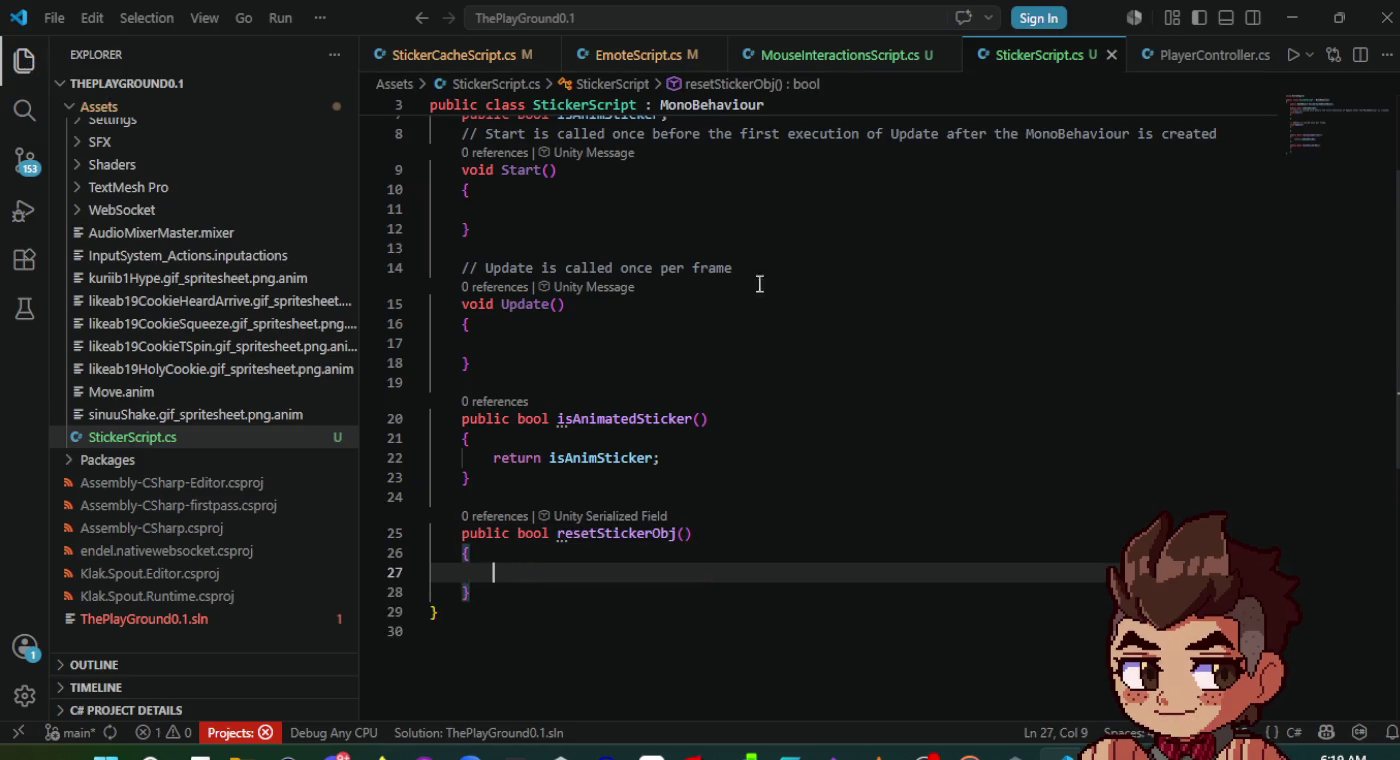
key("alt+Tab")
key("alt+Tab")
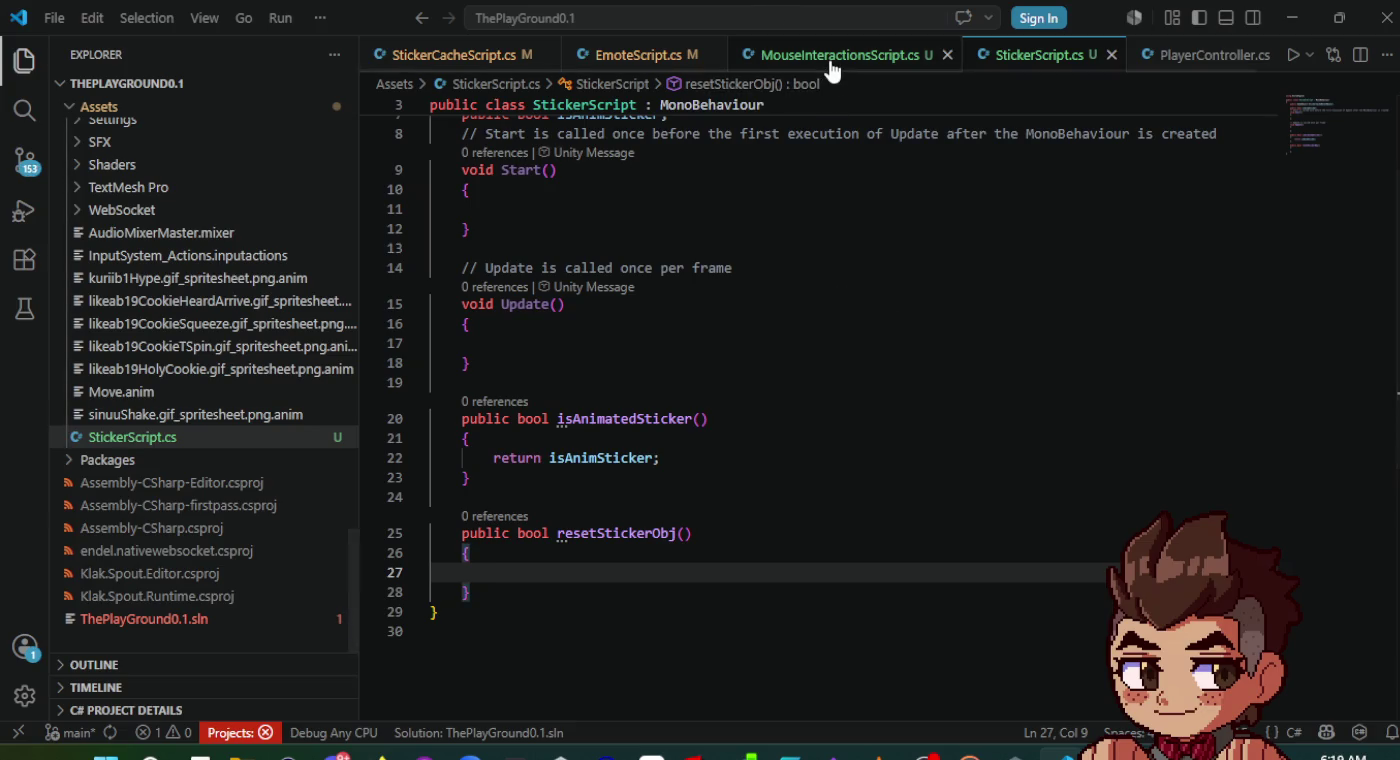
- Copy the sticker reset code on lines 32–49 of MouseInteractionsScript.cs
left_click(830, 58)
scroll(949, 417, "up", 1)
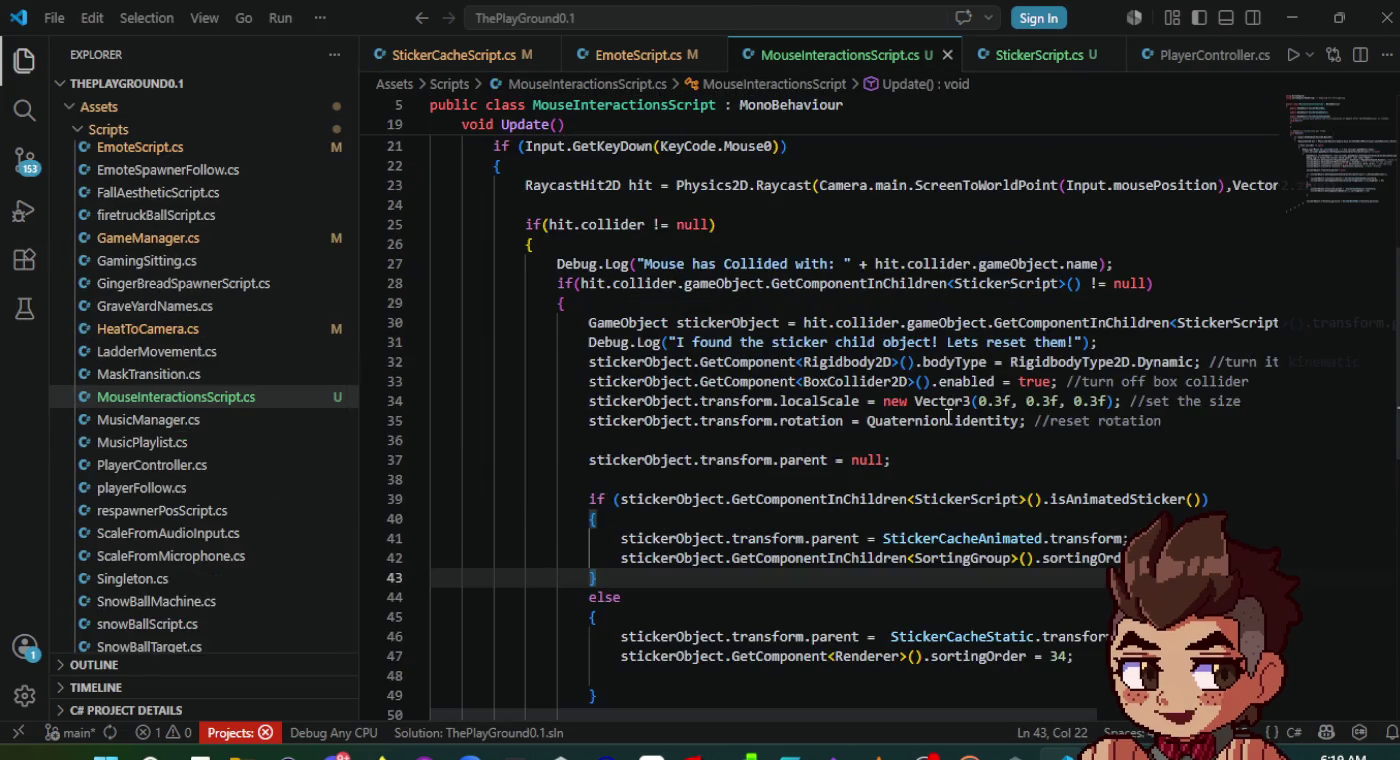
scroll(964, 372, "right", 2)
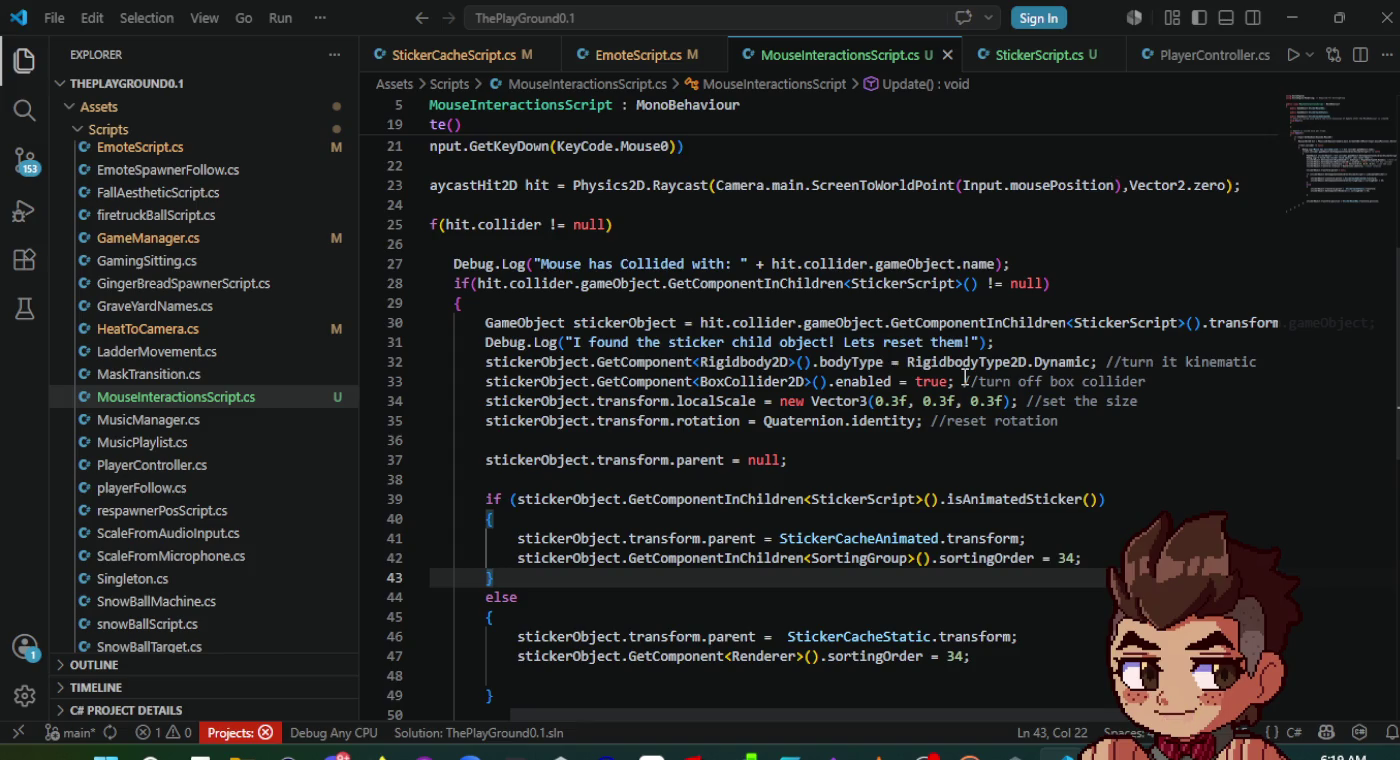
scroll(965, 379, "right", 2)
scroll(965, 376, "left", 3)
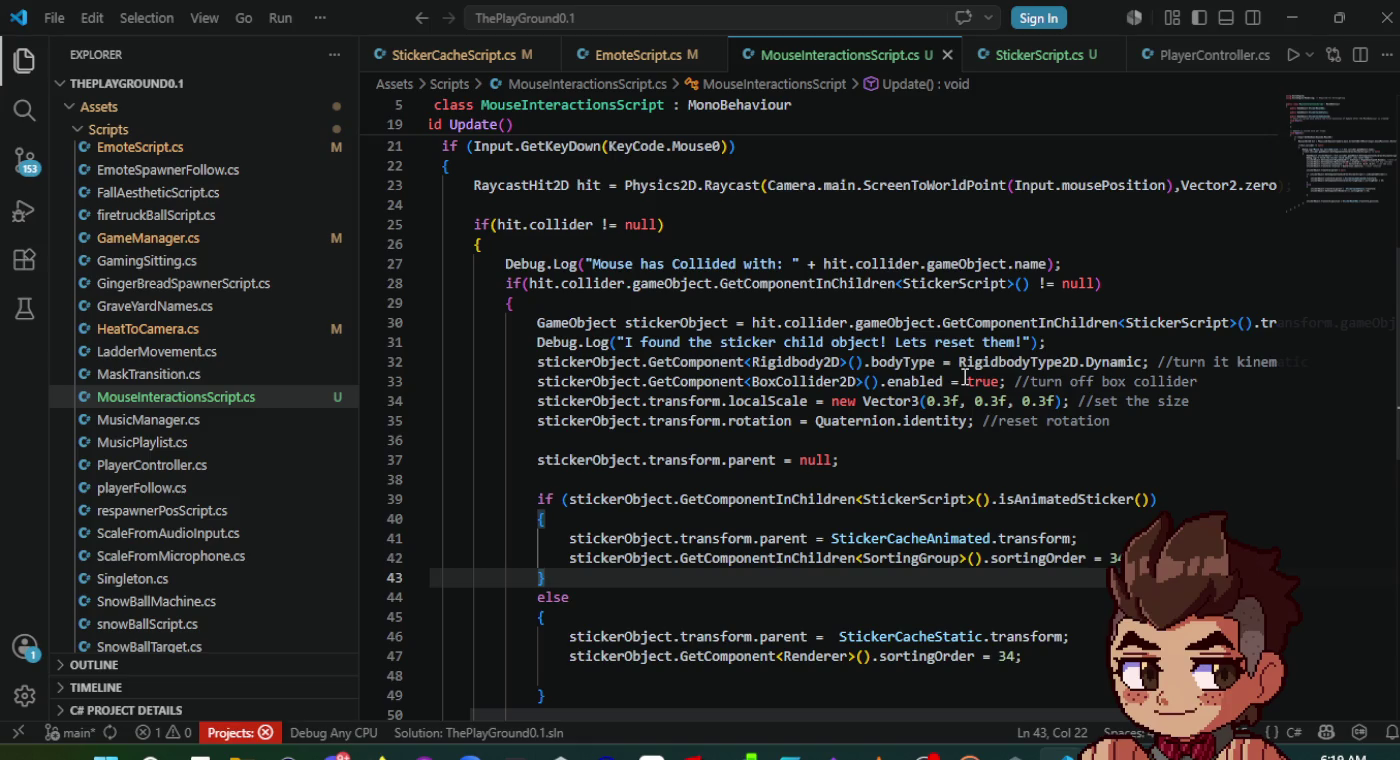
scroll(1046, 655, "down", 4)
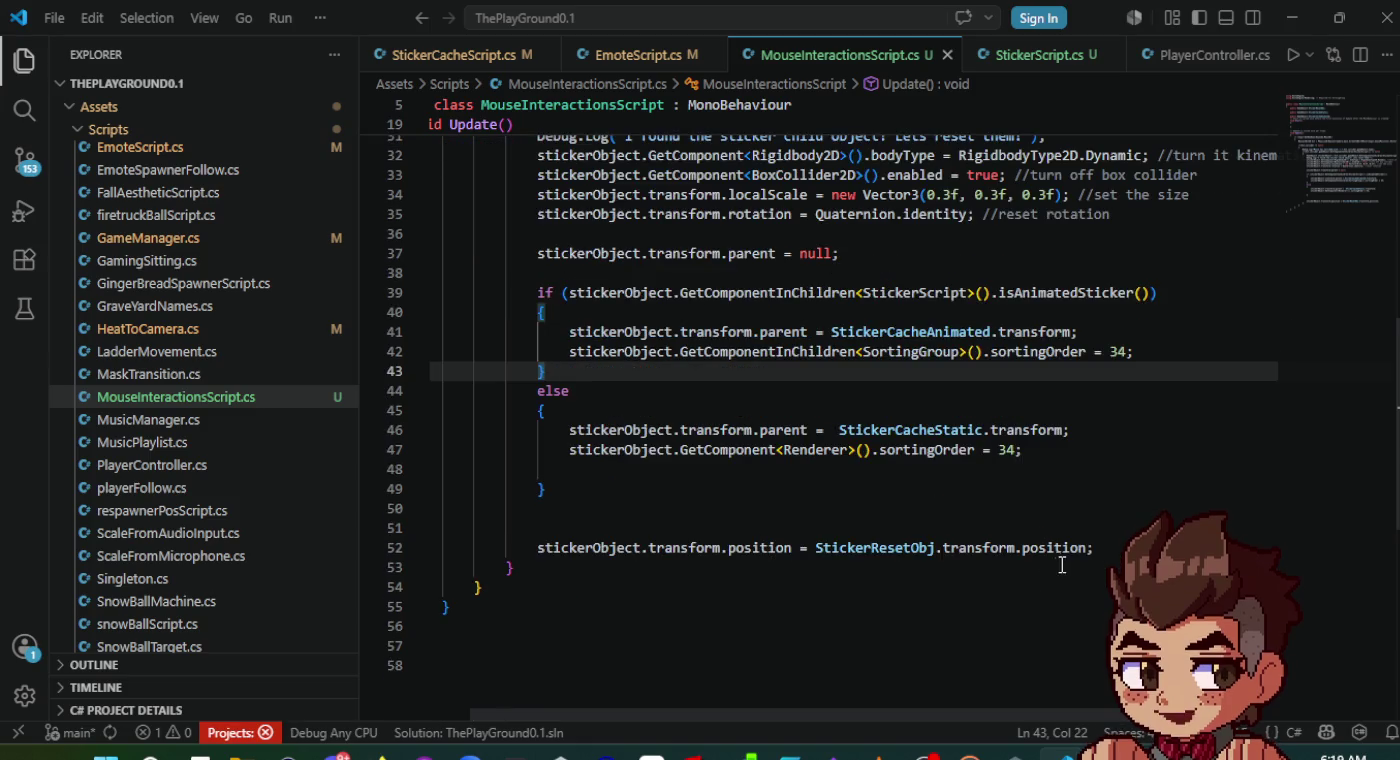
scroll(1115, 550, "up", 1)
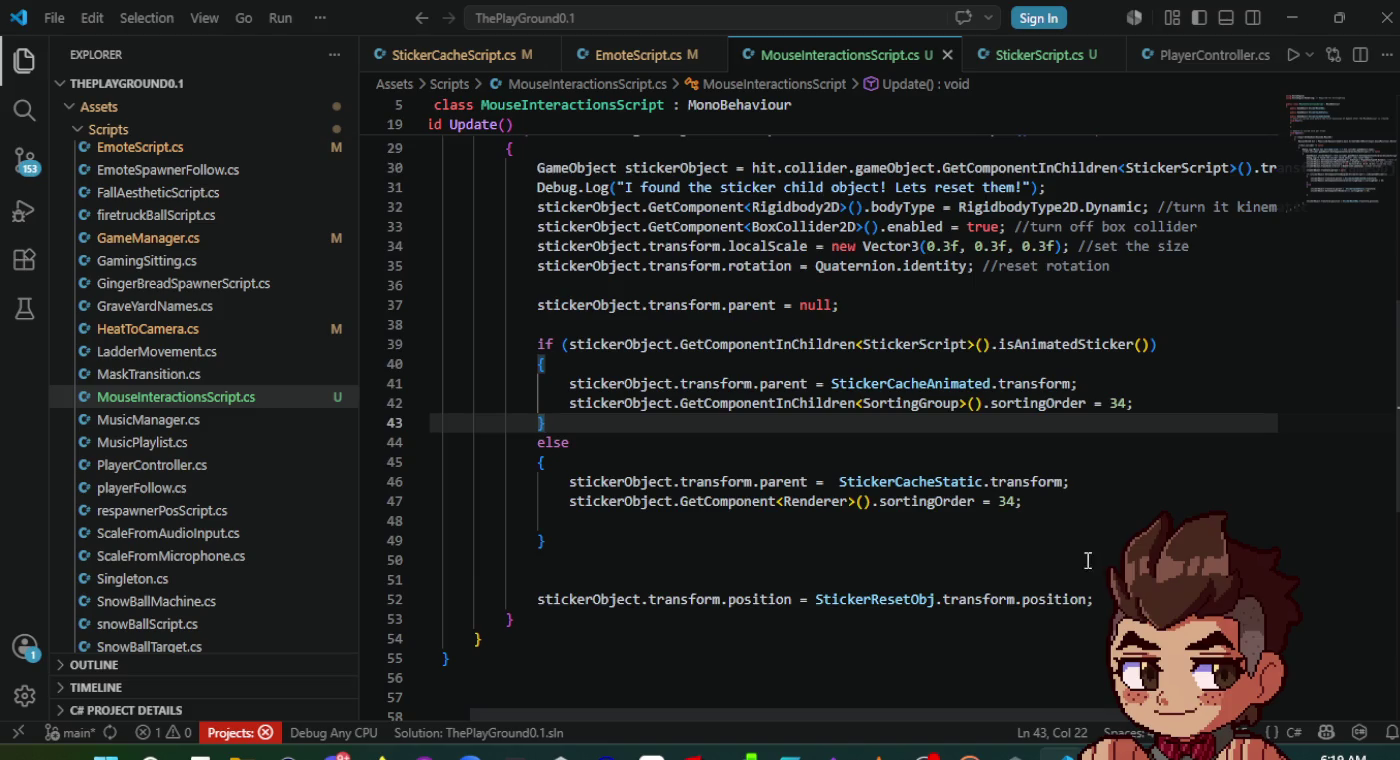
left_click(795, 546)
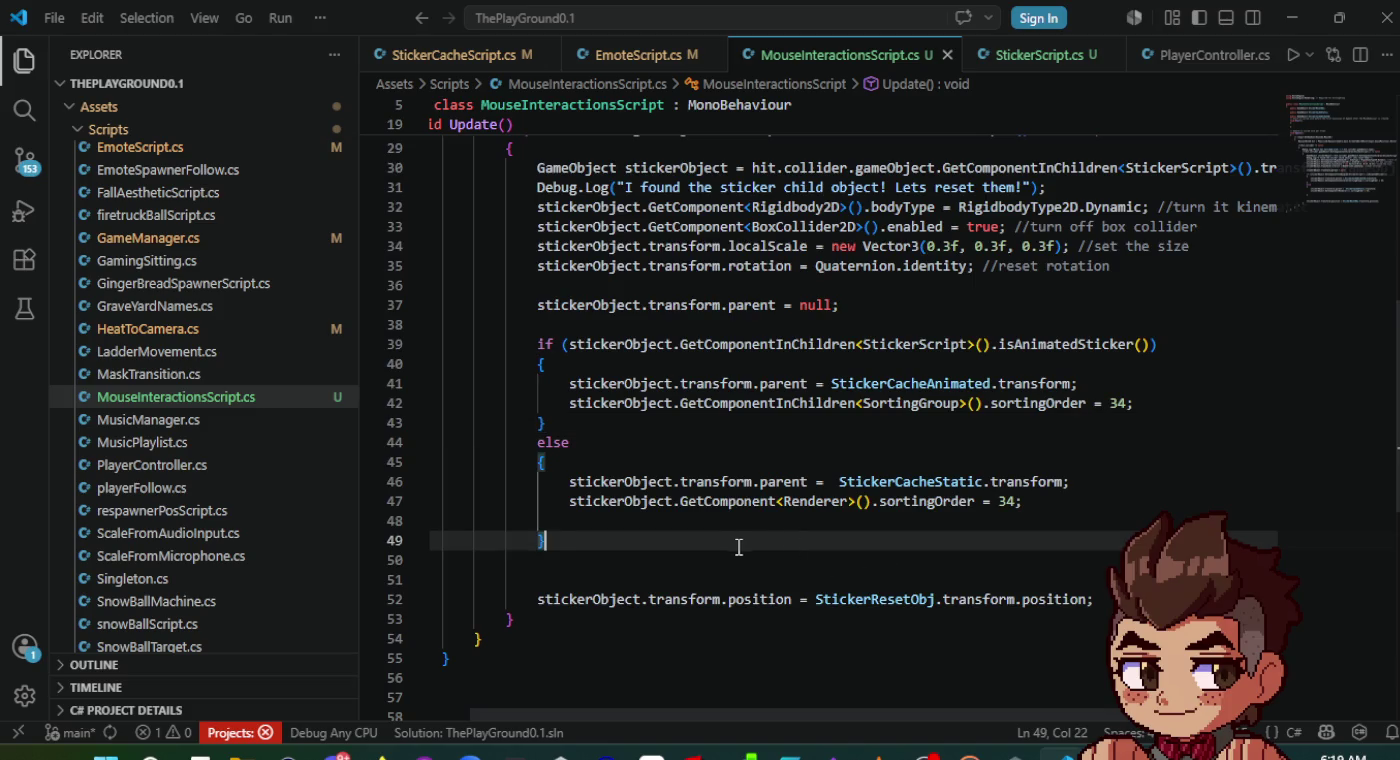
scroll(729, 546, "up", 2)
scroll(729, 546, "down", 1)
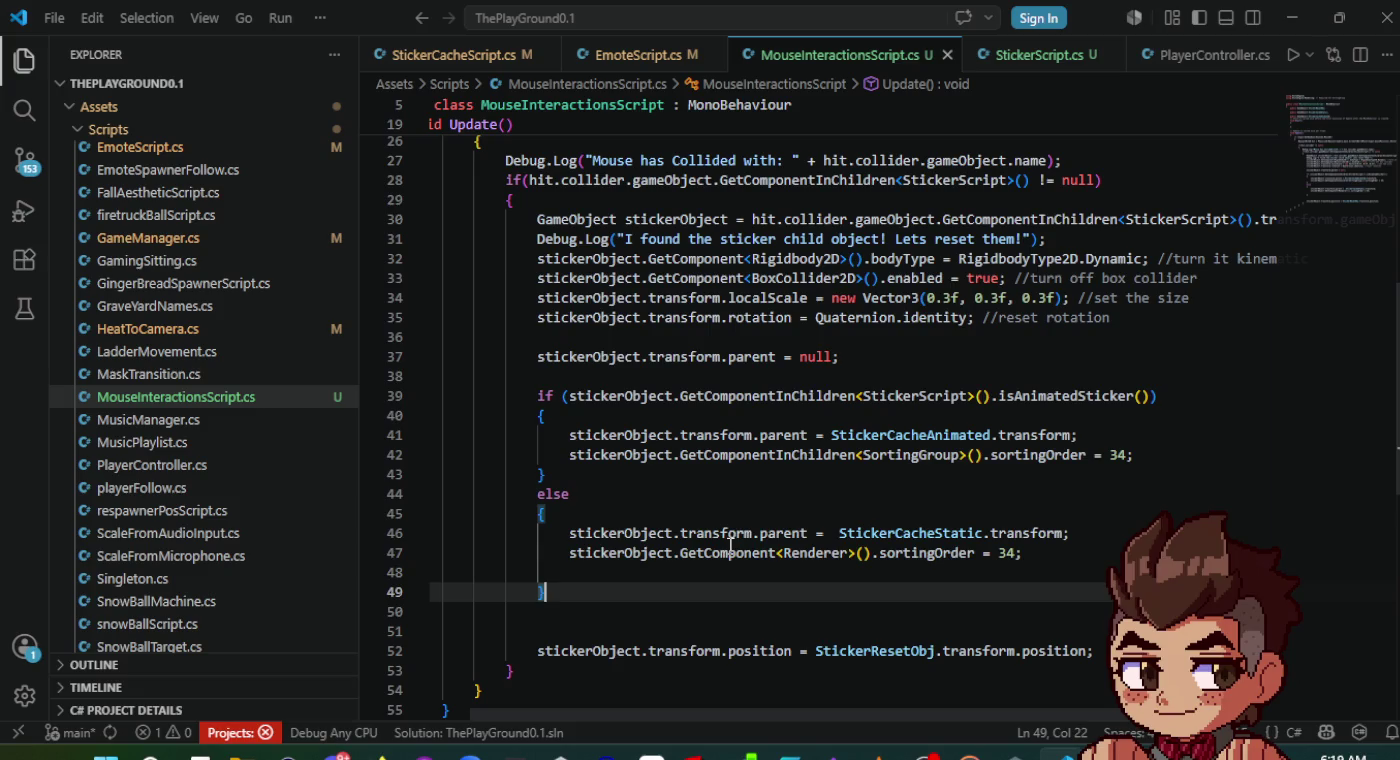
mouse_move(547, 592)
left_mouse_down()
mouse_move(601, 439)
mouse_move(589, 260)
left_mouse_up()
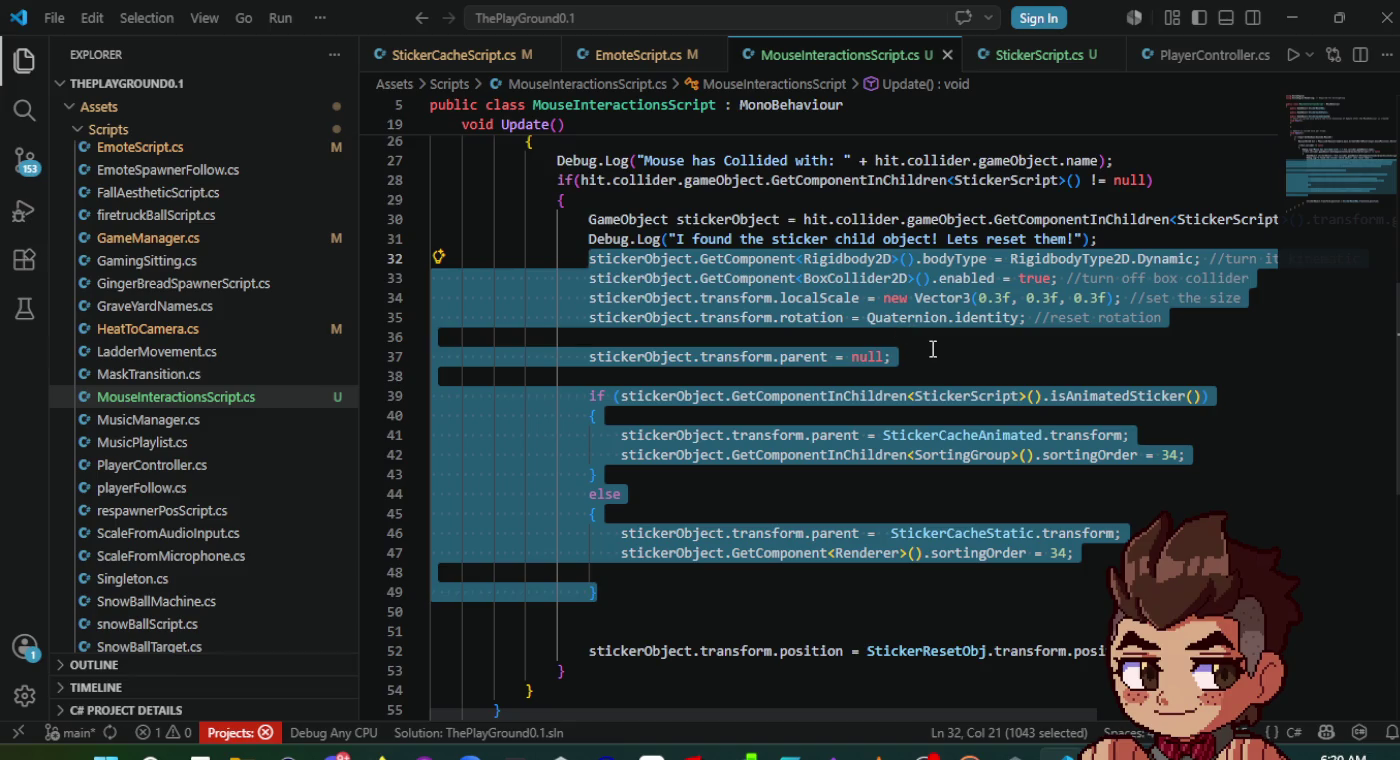
left_click(932, 349)
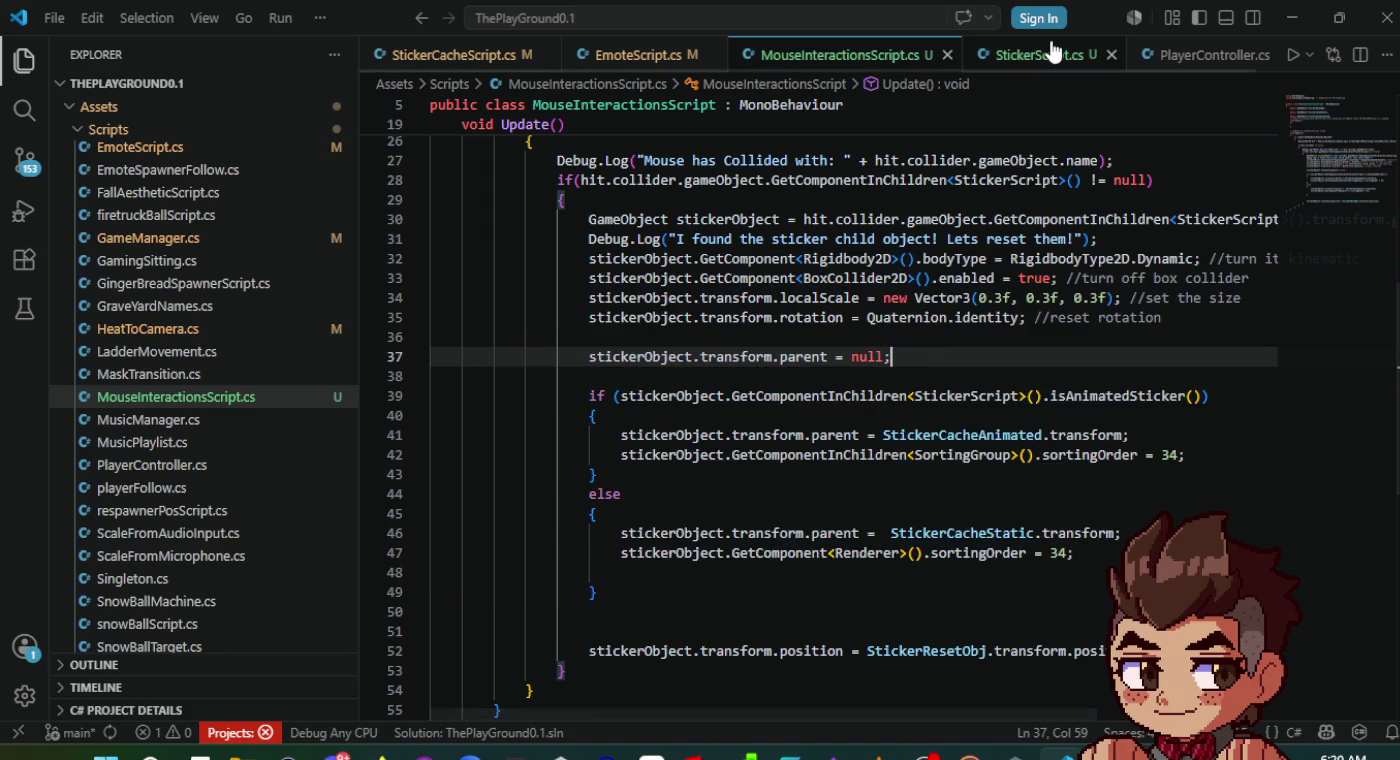
left_click(1050, 54)
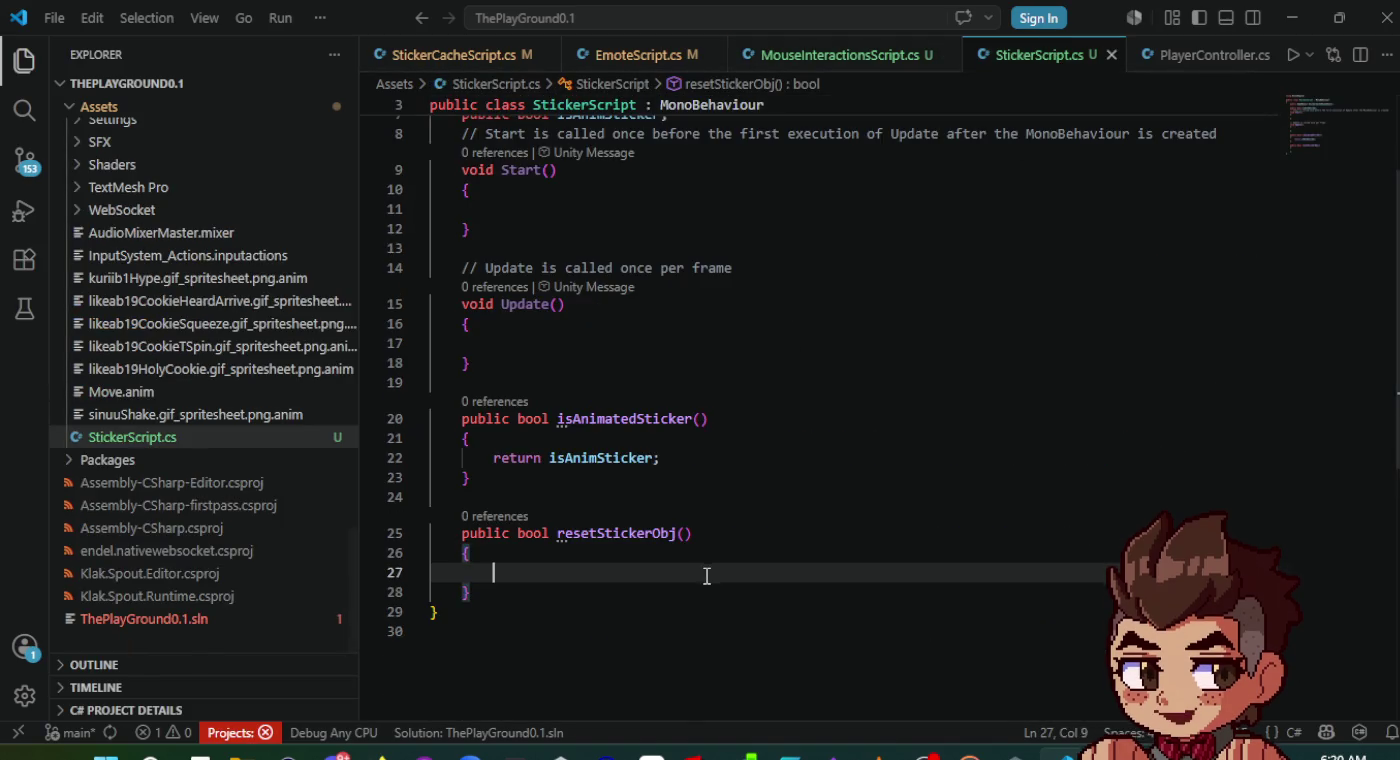
- Paste the reset code into resetStickerObj() and dedent lines 28–34, including the if statement
type("stickerObject.GetComponent<Rigidbody2D>().bodyType = RigidbodyType2D.Dynamic; //turn it kinematic                     stickerObject.GetComponent<BoxCollider2D>().enabled = true; //turn off box collider                     stickerObject.transform.localScale = new Vector3(0.3f, 0.3f, 0.3f); //set the size                     stickerObject.transform.rotation = Quaternion.identity; //reset rotation                      stickerObject.transform.parent = null;                      if (stickerObject.GetComponentInChildren<StickerScript>().isAnimatedSticker())                     {                         stickerObject.transform.parent = StickerCacheAnimated.transform;                         stickerObject.GetComponentInChildren<SortingGroup>().sortingOrder = 34;                     }                     else                     {                         stickerObject.transform.parent =  StickerCacheStatic.transform;                         stickerObject.GetComponent<Renderer>().sortingOrder = 34;                      }")
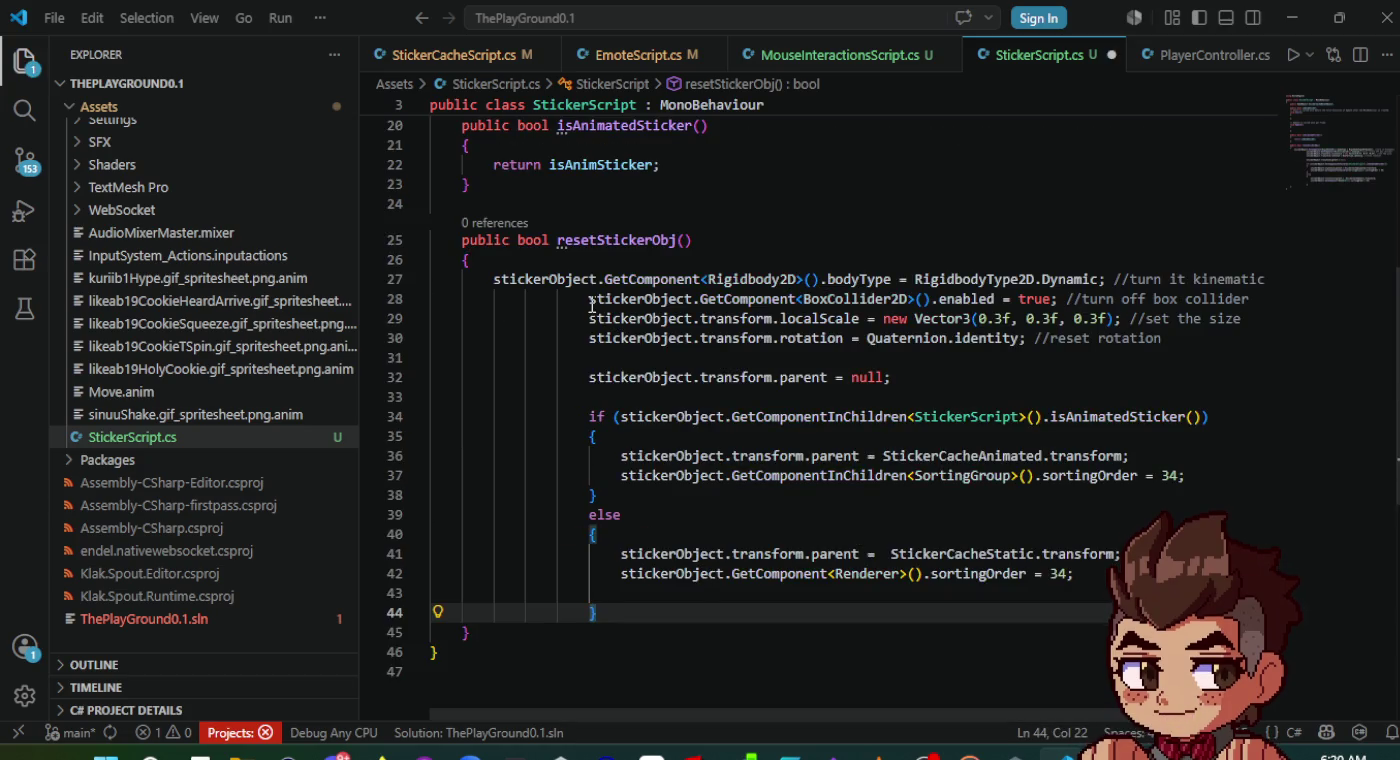
left_click(590, 297)
key("BackSpace")
key("BackSpace")
key("BackSpace")
left_click(590, 318)
key("BackSpace")
key("BackSpace")
key("BackSpace")
left_click(588, 338)
key("BackSpace")
key("BackSpace")
key("BackSpace")
left_click(588, 377)
key("BackSpace")
key("BackSpace")
key("BackSpace")
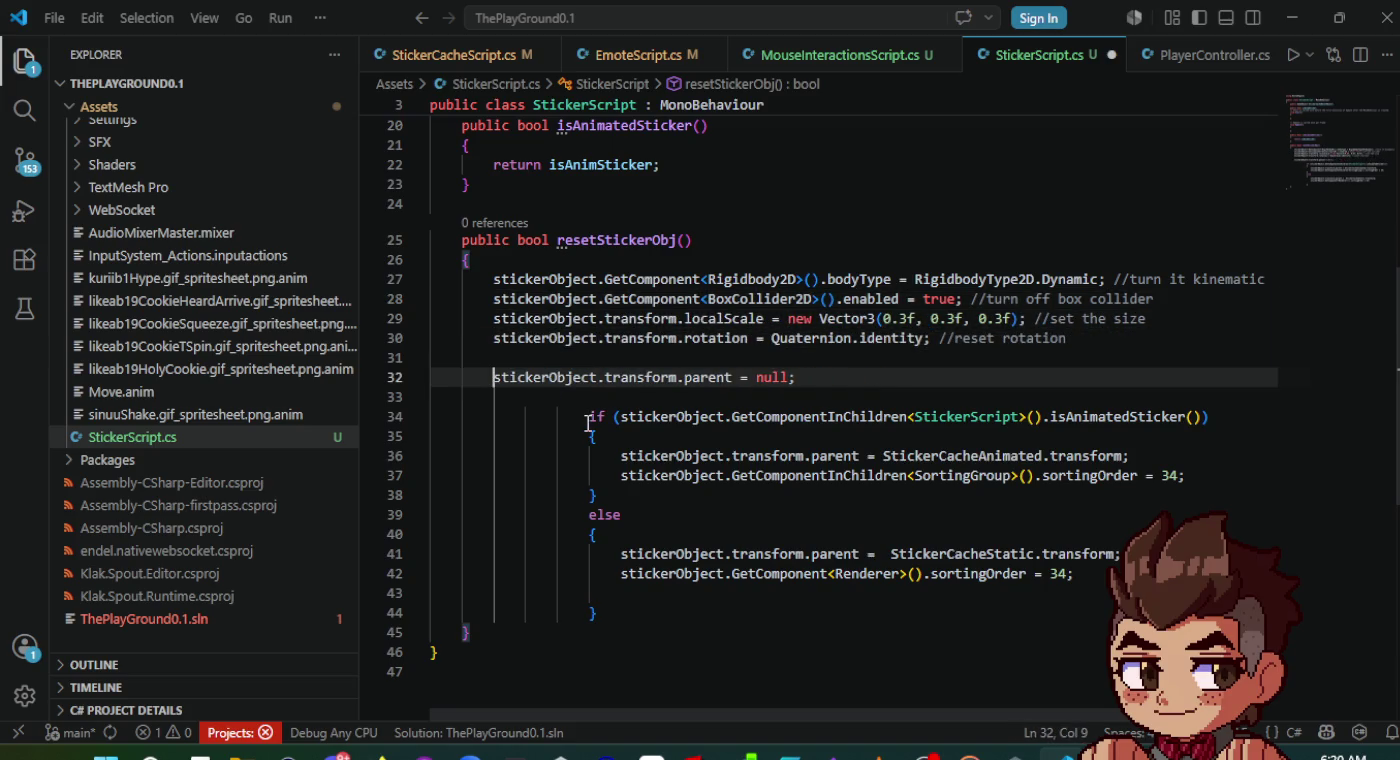
left_click(589, 416)
key("BackSpace")
key("BackSpace")
key("BackSpace")
left_click(588, 436)
key("BackSpace")
key("BackSpace")
- Realign the braces, the else on line 39 and lines 40–44 of the pasted block
key("BackSpace")
left_click(589, 455)
key("BackSpace")
key("BackSpace")
key("BackSpace")
left_click(590, 494)
key("BackSpace")
key("BackSpace")
key("BackSpace")
left_click(596, 475)
key("BackSpace")
key("BackSpace")
key("BackSpace")
key("BackSpace")
left_click(588, 515)
key("BackSpace")
key("BackSpace")
key("BackSpace")
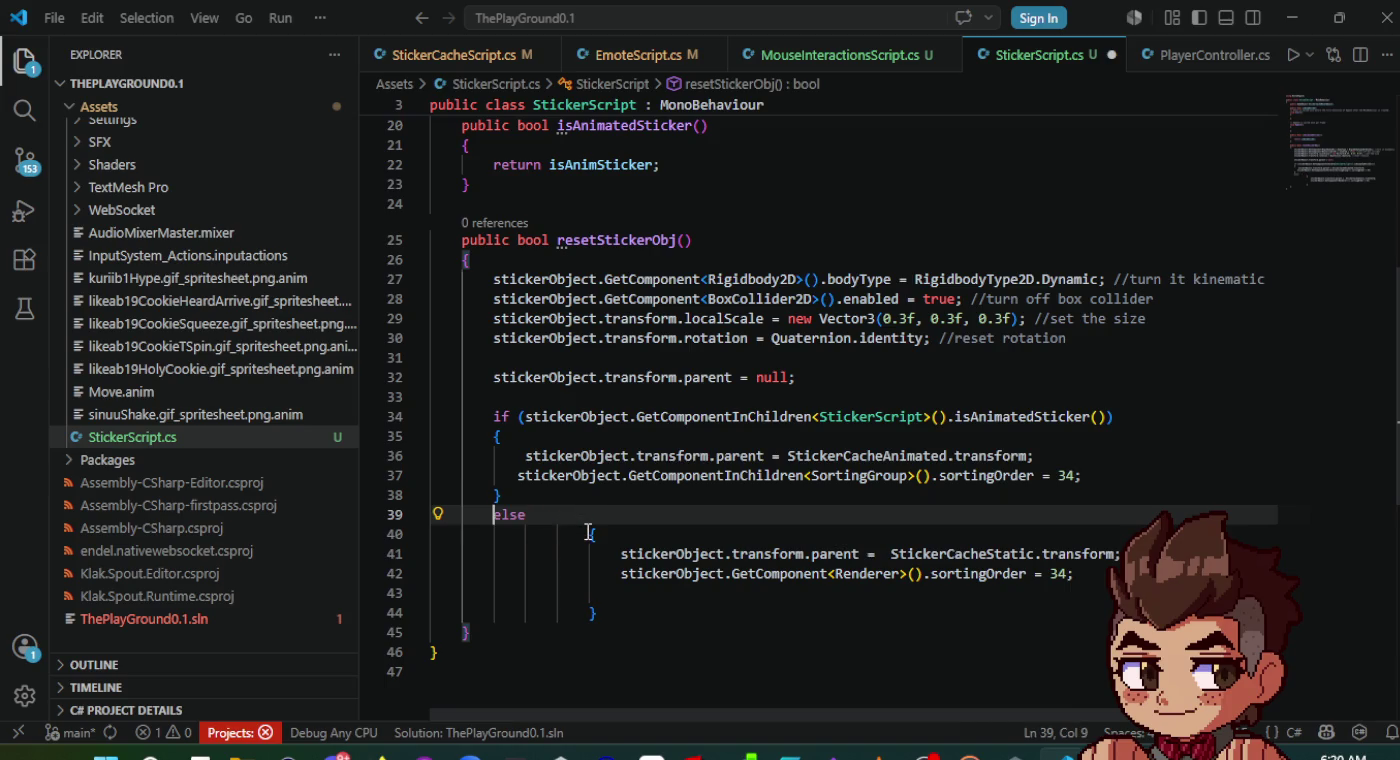
left_click(588, 532)
key("BackSpace")
key("BackSpace")
key("BackSpace")
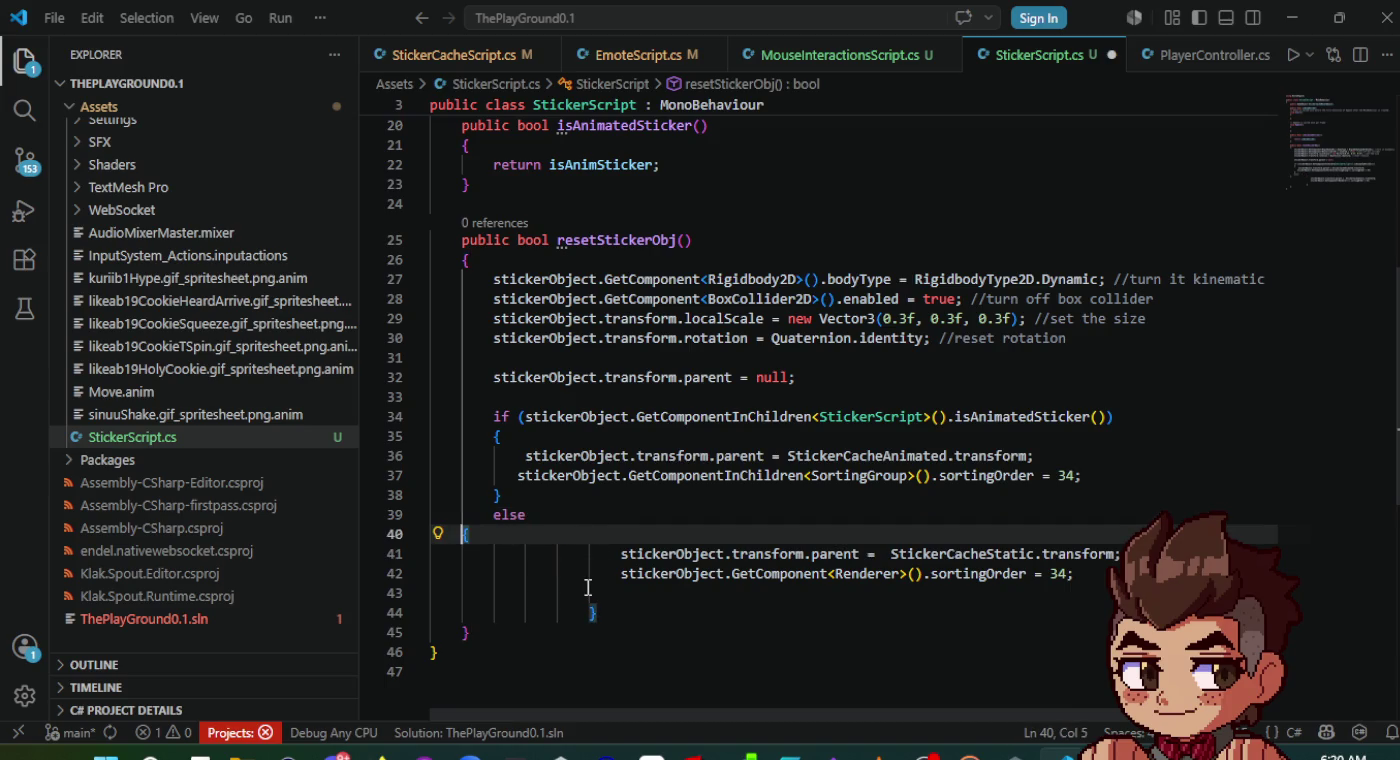
key("Tab")
left_click(591, 612)
key("BackSpace")
key("BackSpace")
key("BackSpace")
left_click(588, 571)
key("BackSpace")
key("BackSpace")
key("BackSpace")
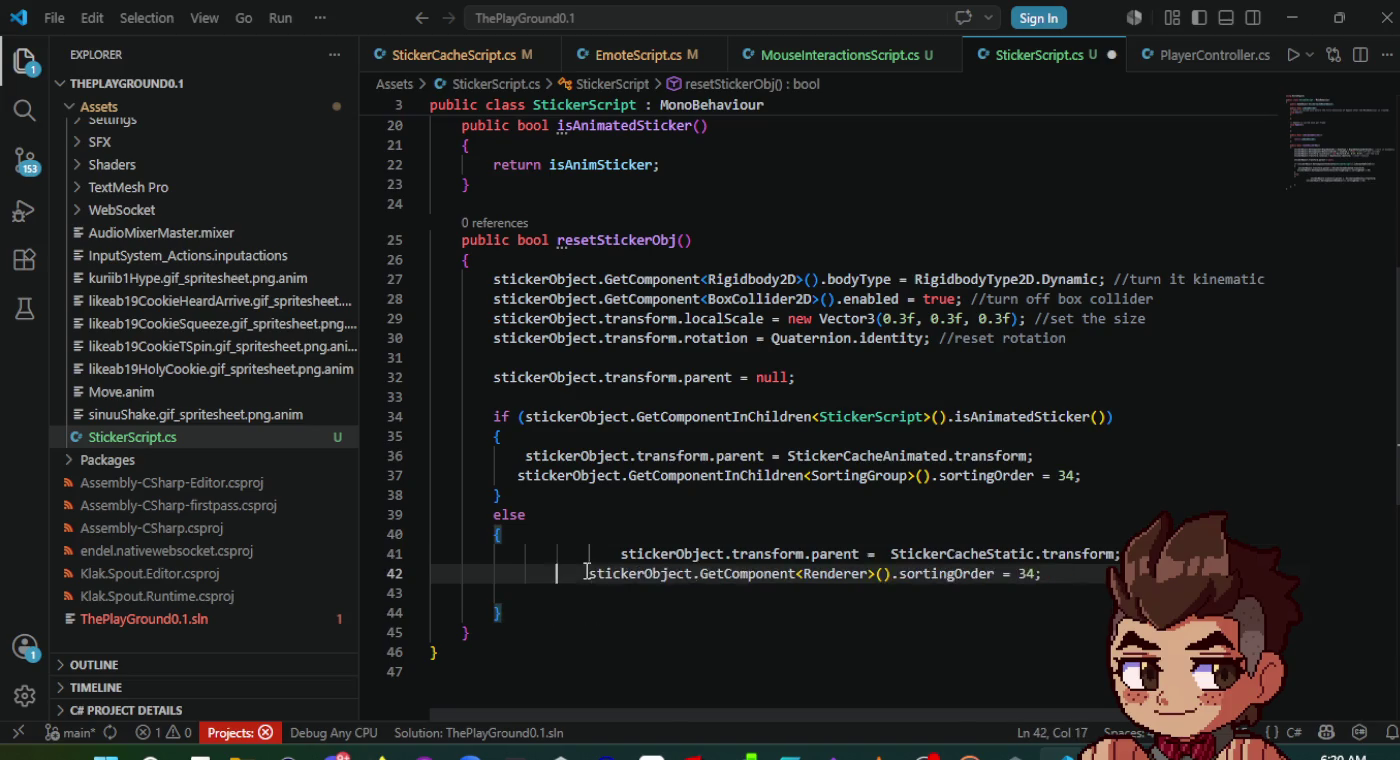
left_click(592, 554)
key("BackSpace")
key("BackSpace")
key("BackSpace")
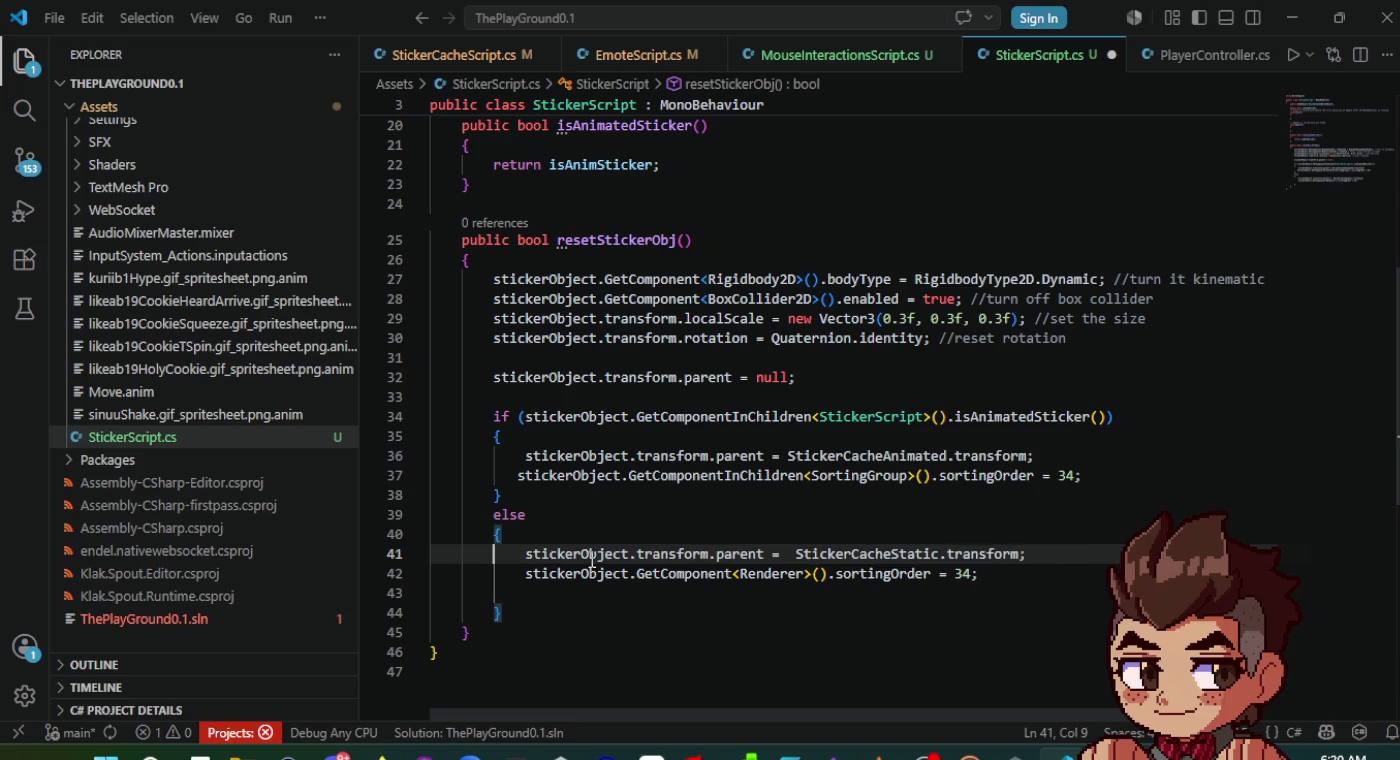
scroll(571, 305, "up", 1)
- Replace stickerObject with this on lines 27–32 of resetStickerObj
double_click(566, 330)
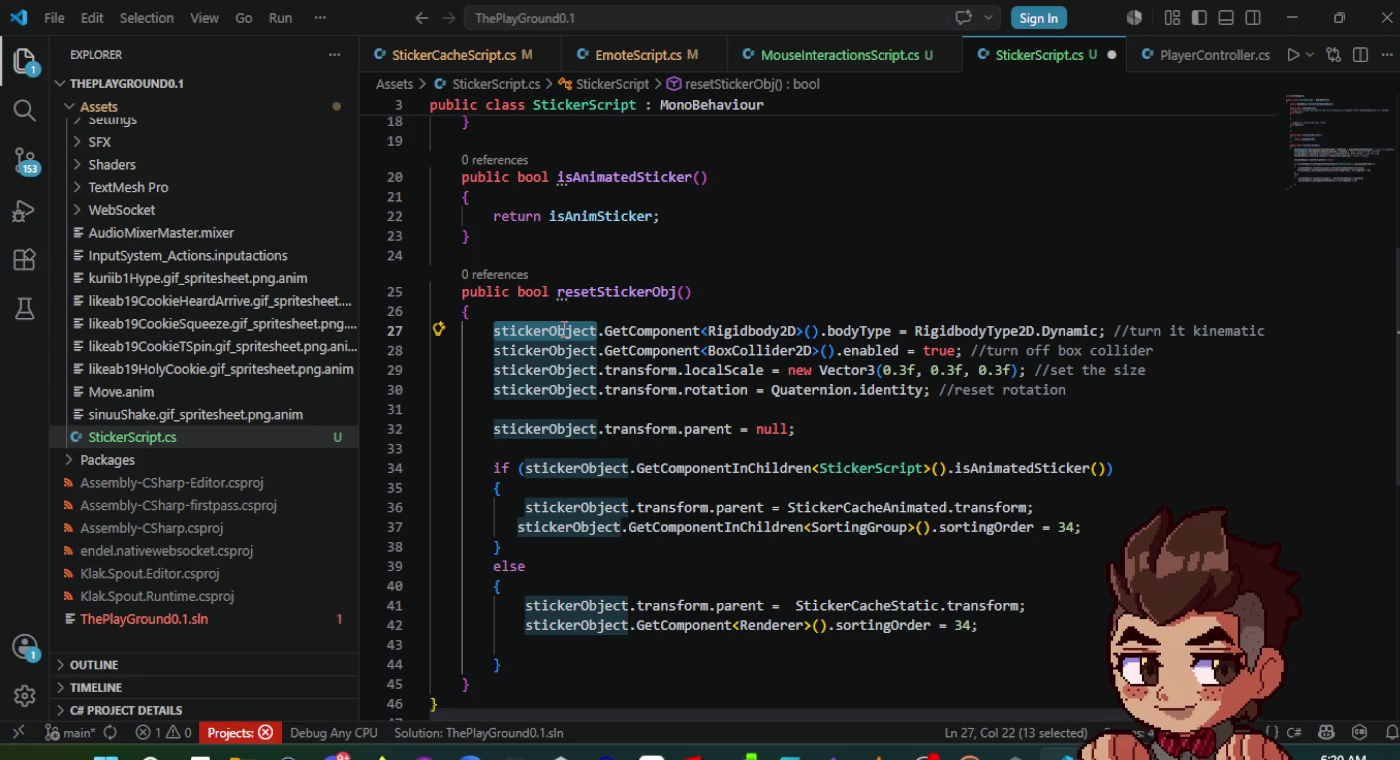
type("this")
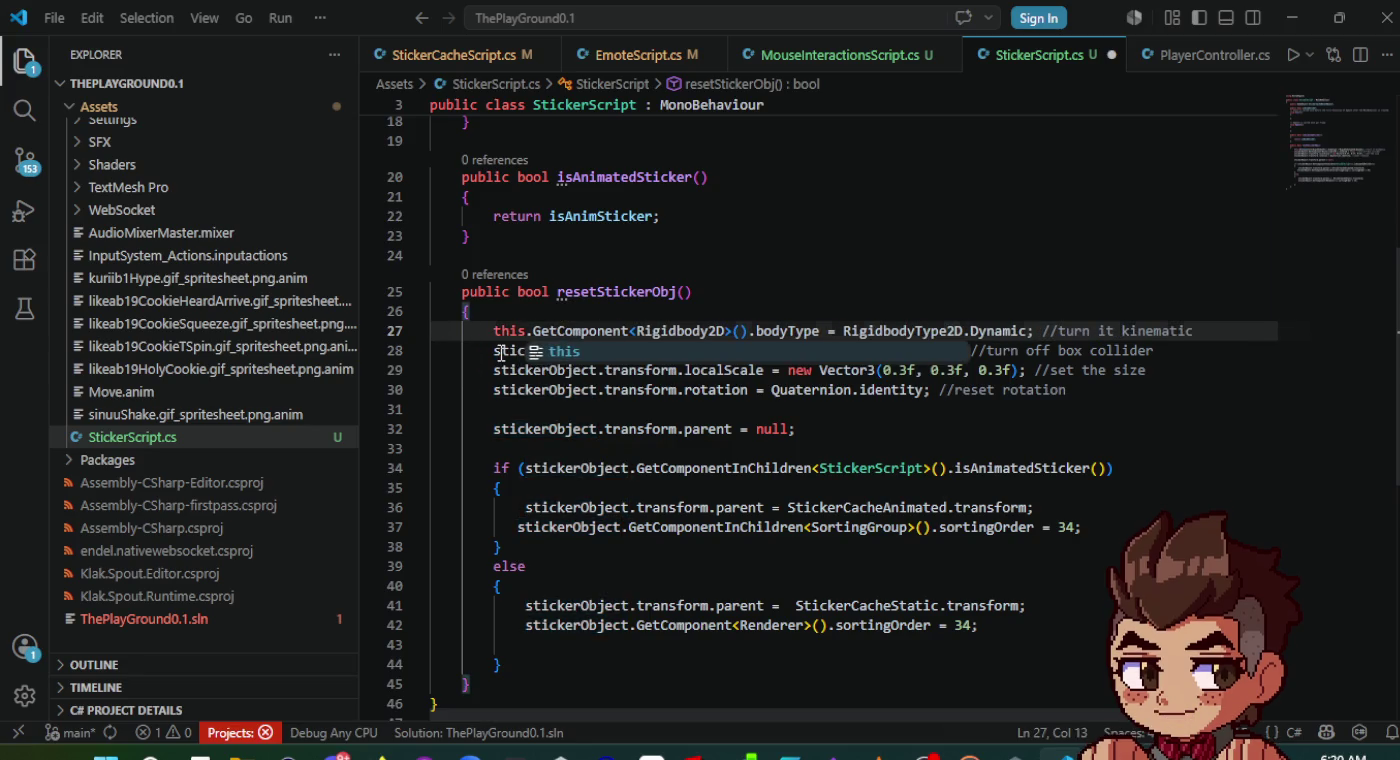
double_click(500, 350)
type("this")
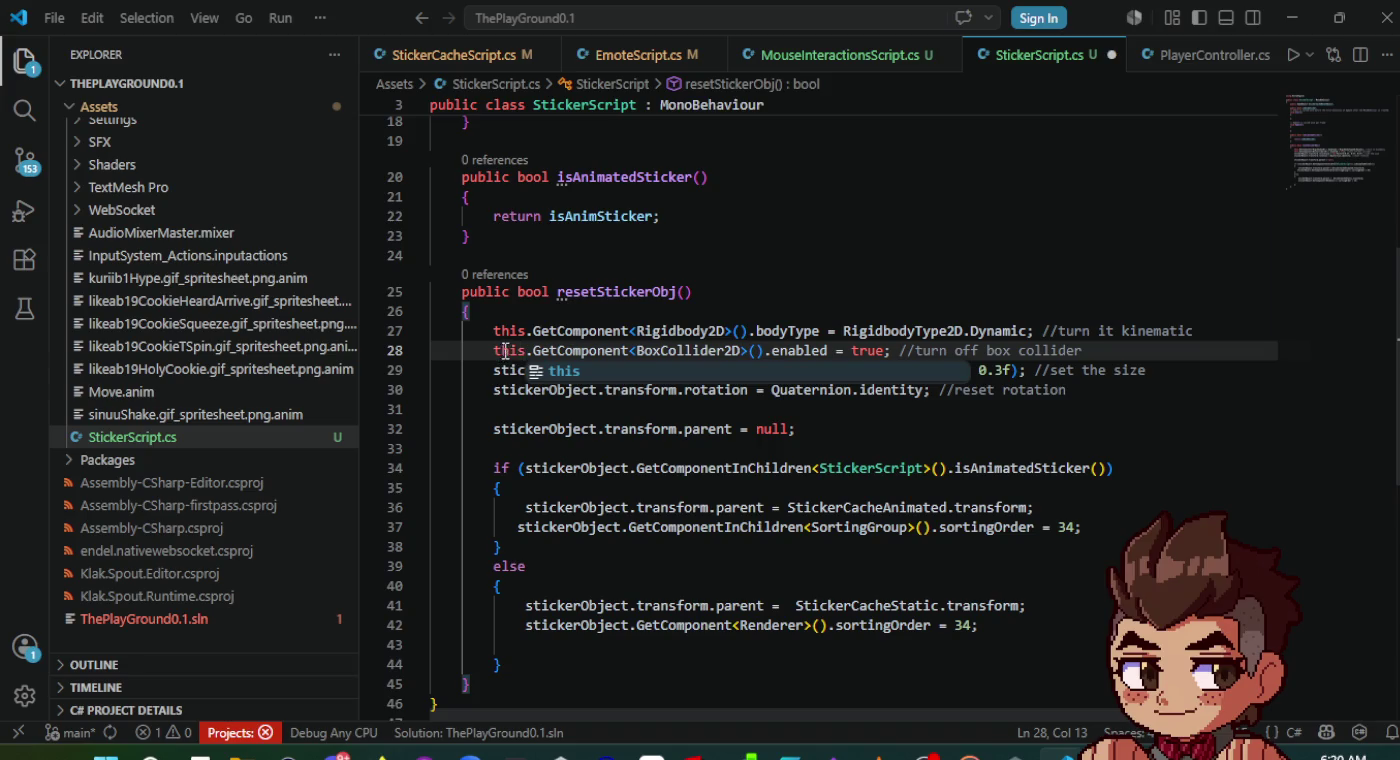
double_click(507, 370)
type("this")
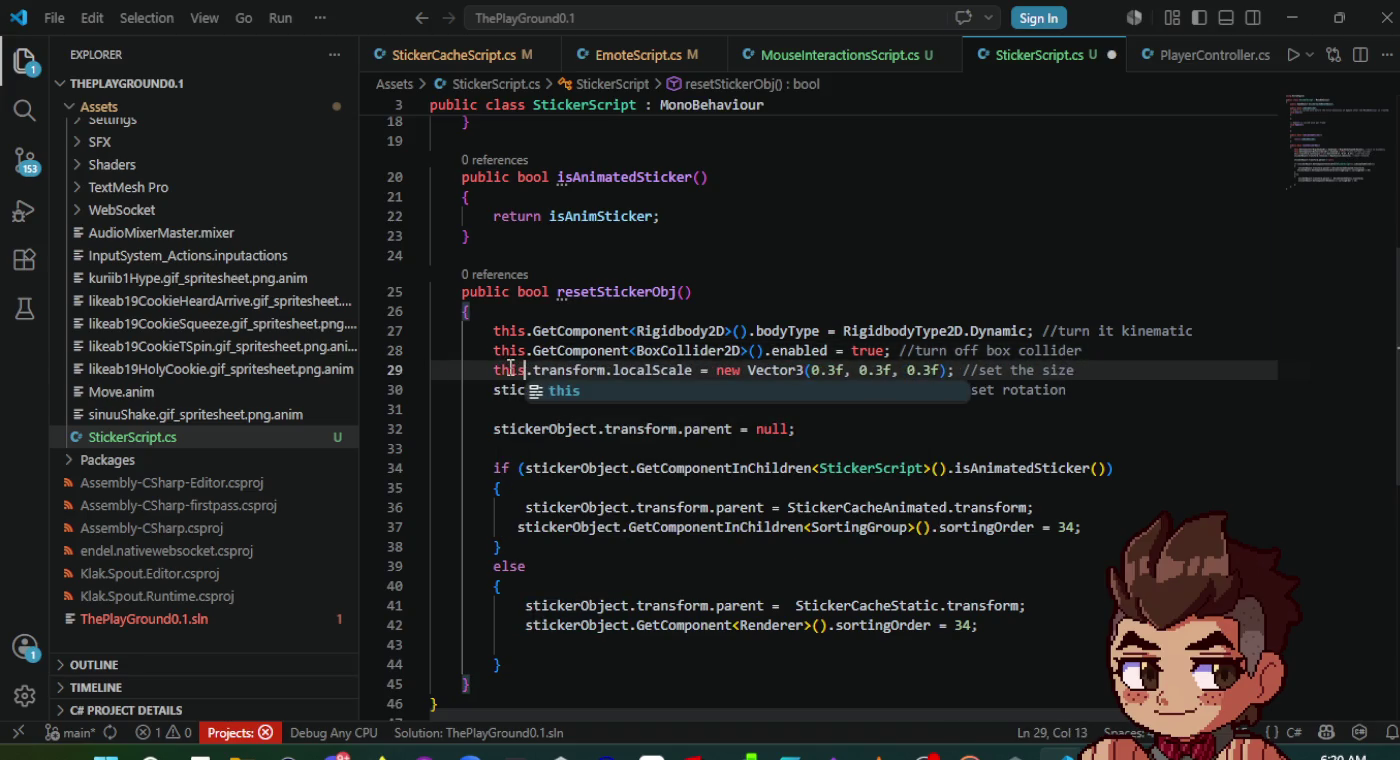
double_click(520, 392)
type("this")
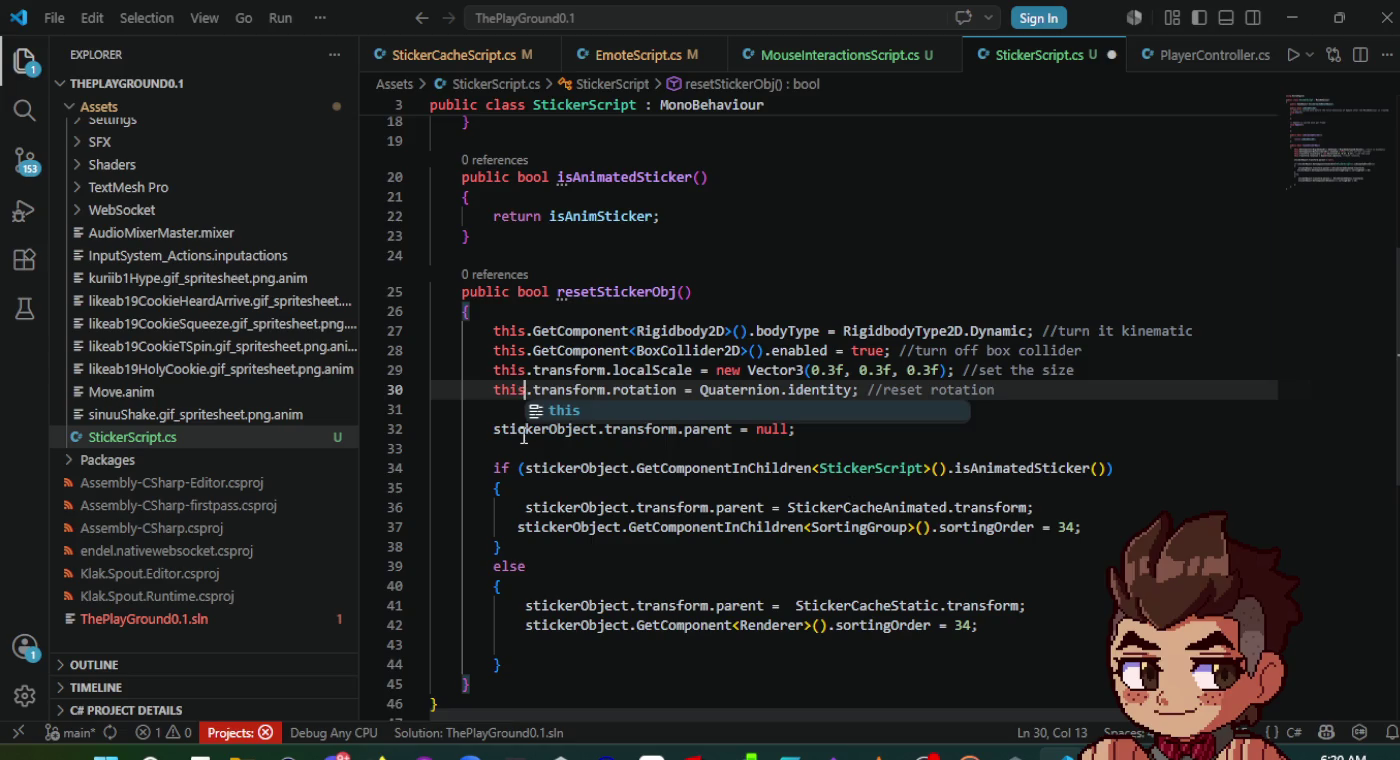
double_click(522, 432)
type("this")
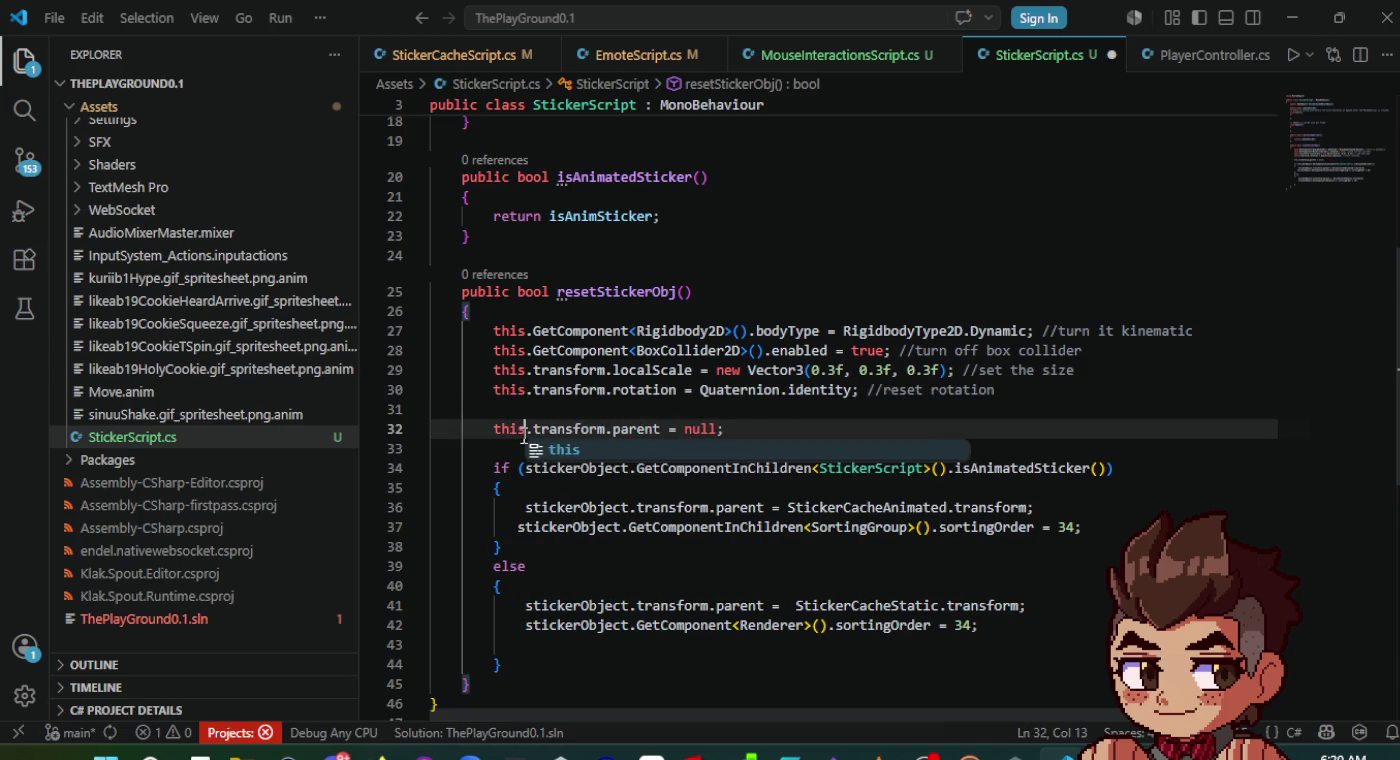
- On line 34, use this and drop the redundant GetComponentInChildren<StickerScript>() call before isAnimatedSticker()
left_click(572, 468)
double_click(572, 468)
type("this")
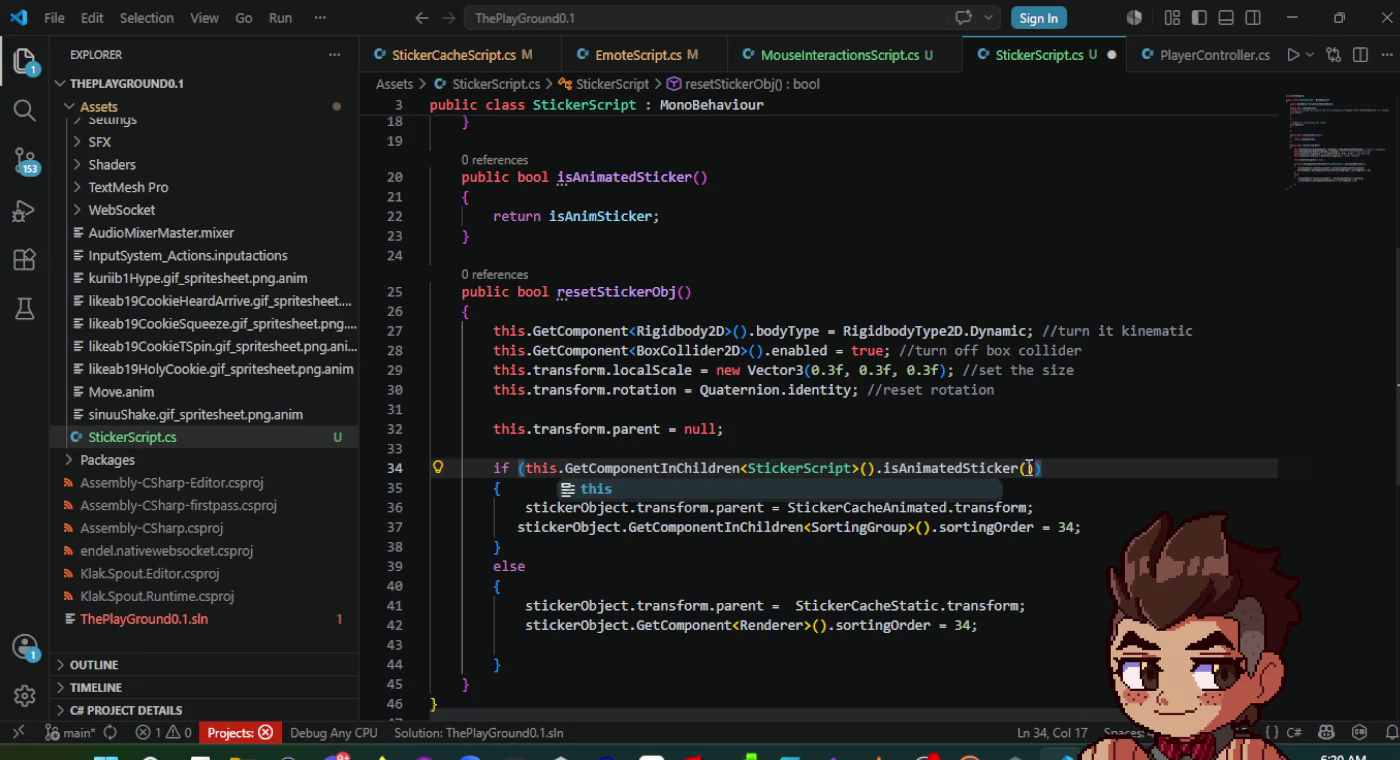
left_click_drag(880, 469, 524, 472)
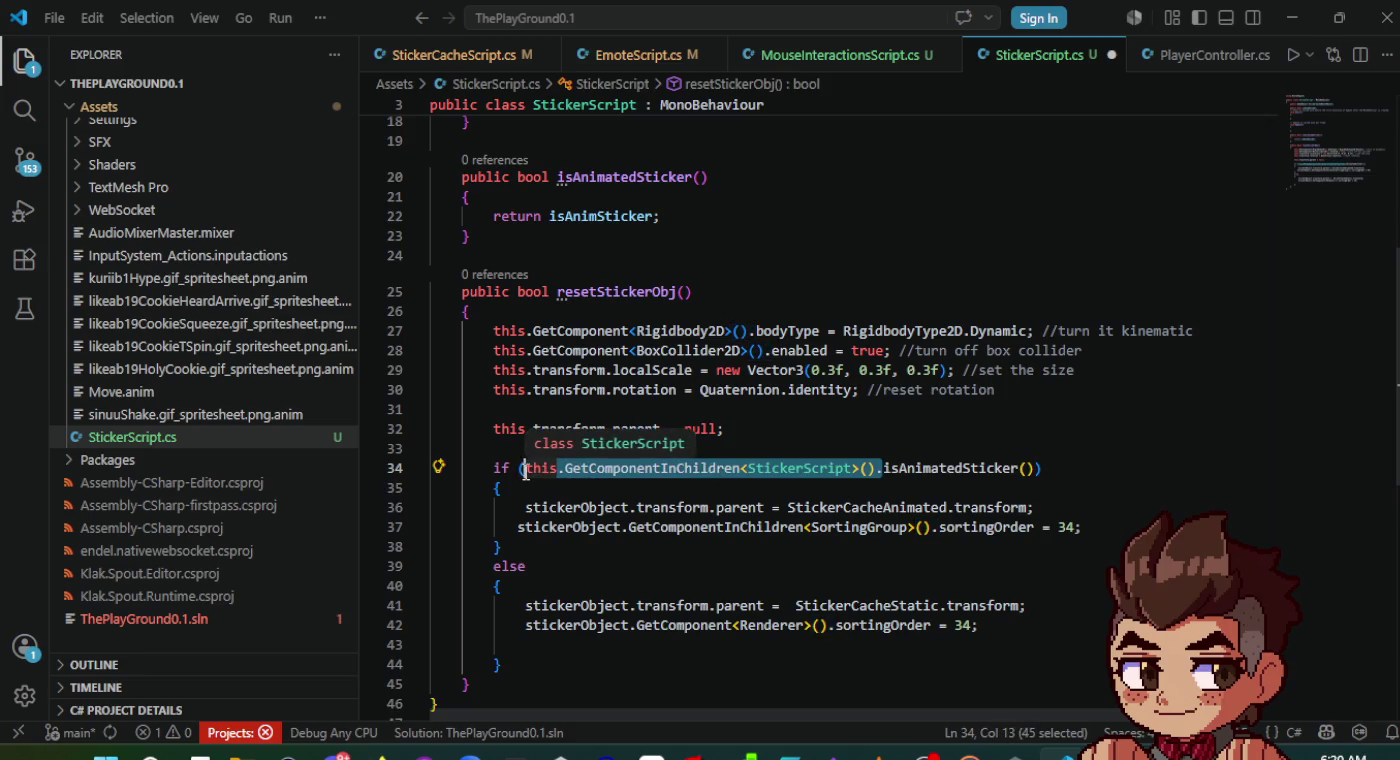
key("BackSpace")
type("\\")
key("BackSpace")
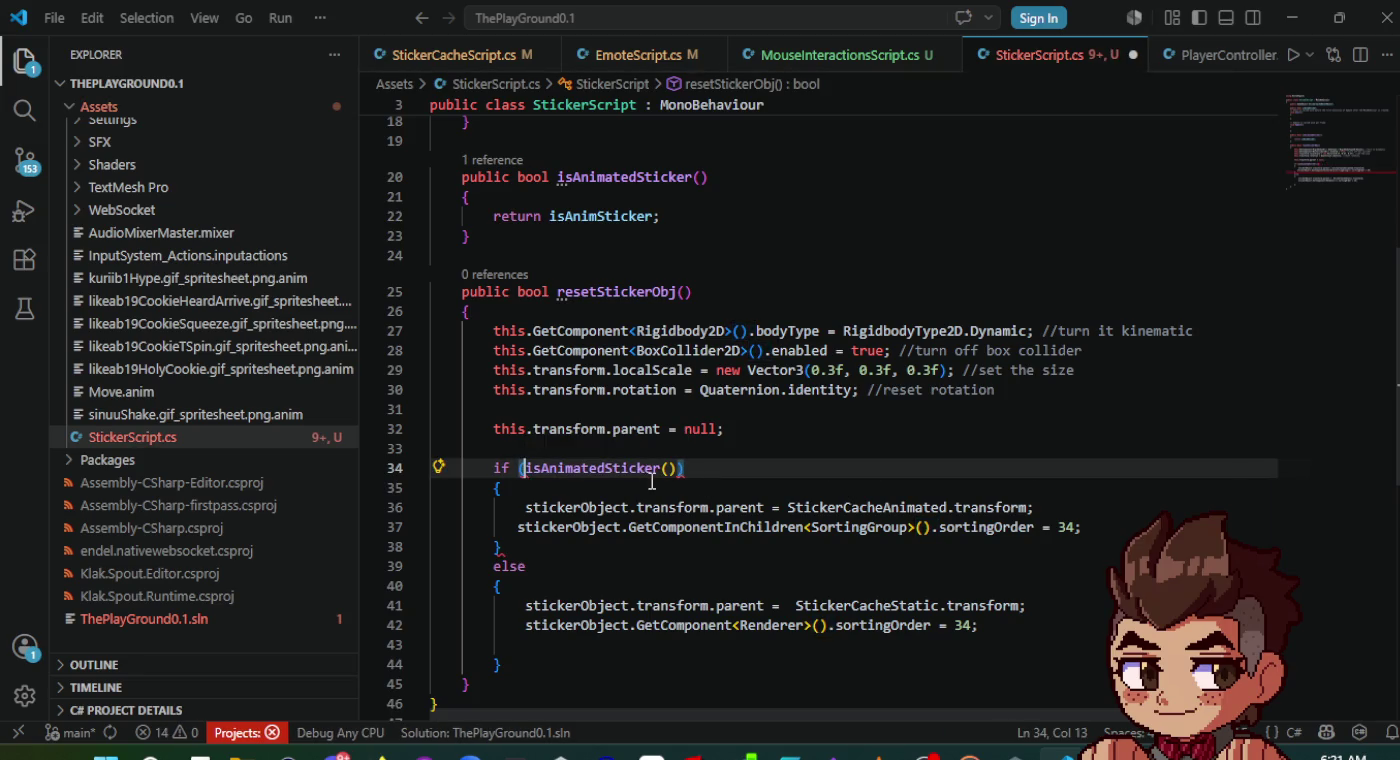
- Replace stickerObject with this on lines 36–37 and fix their indentation
left_click(549, 507)
double_click(549, 508)
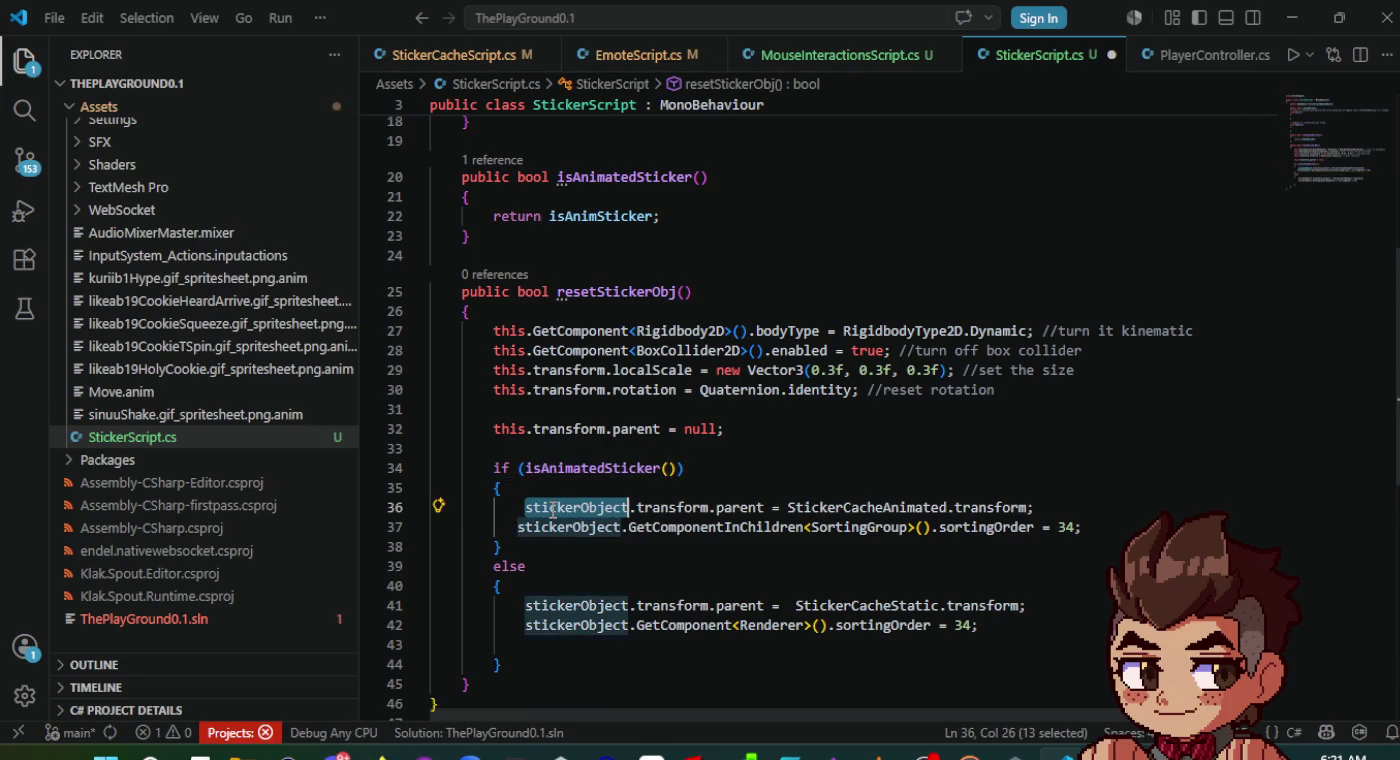
type("this")
key("Home")
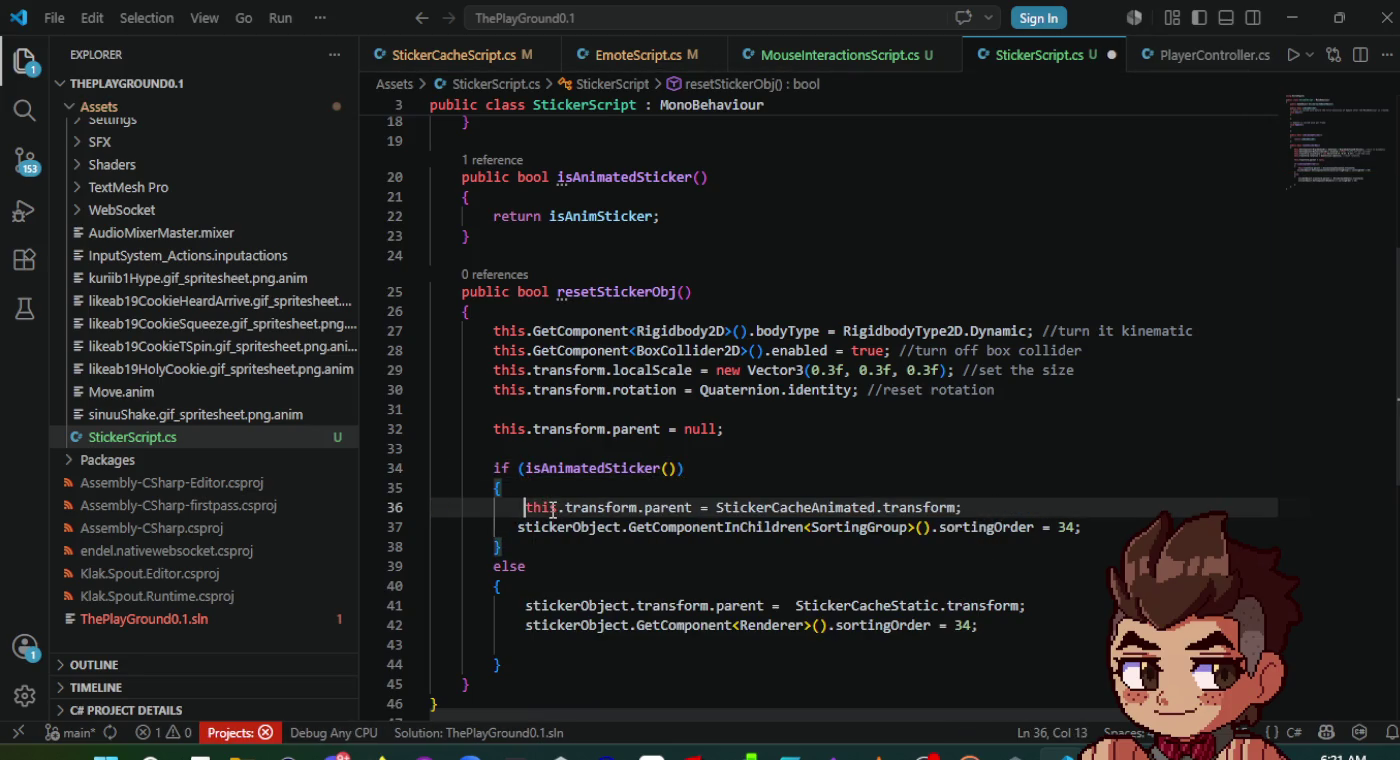
key("BackSpace")
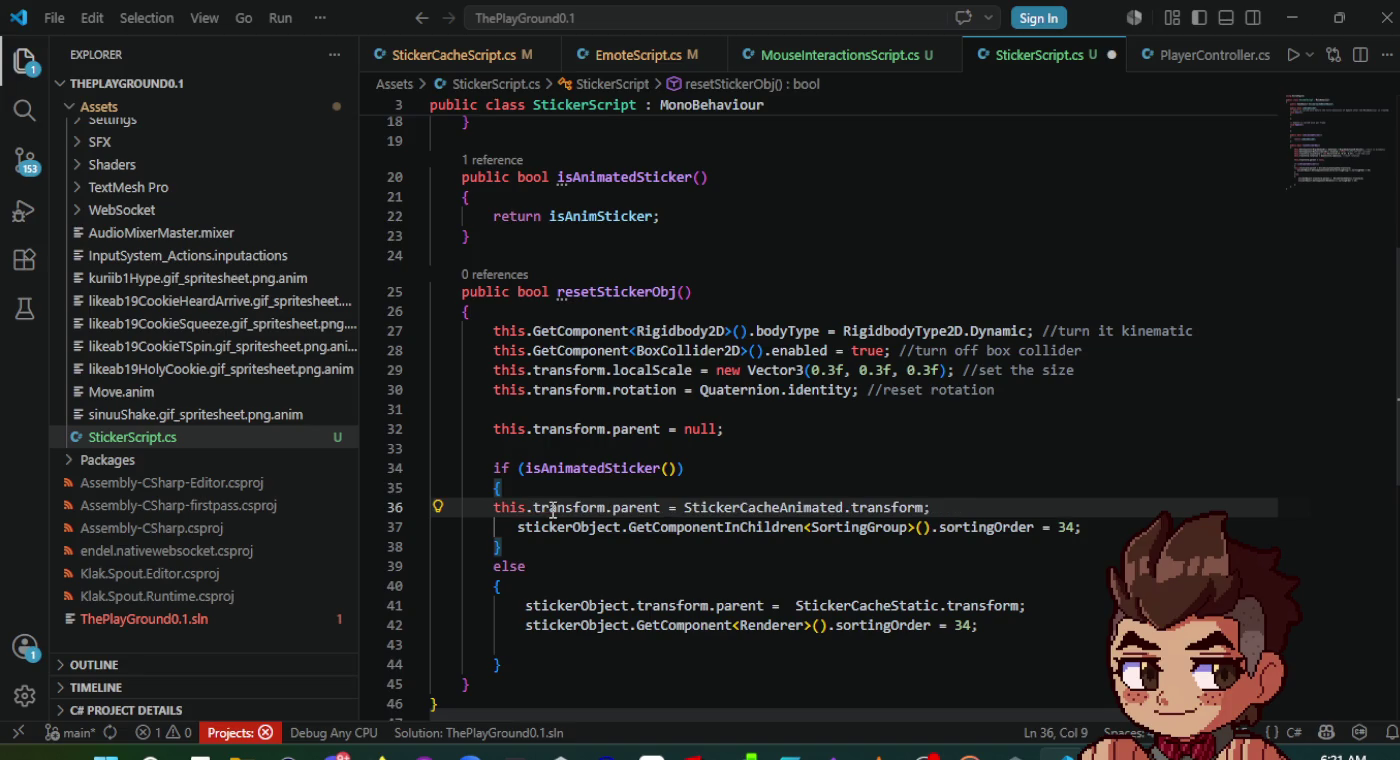
key("Tab")
key("Down")
key("Home")
key("Tab")
double_click(570, 527)
type("this")
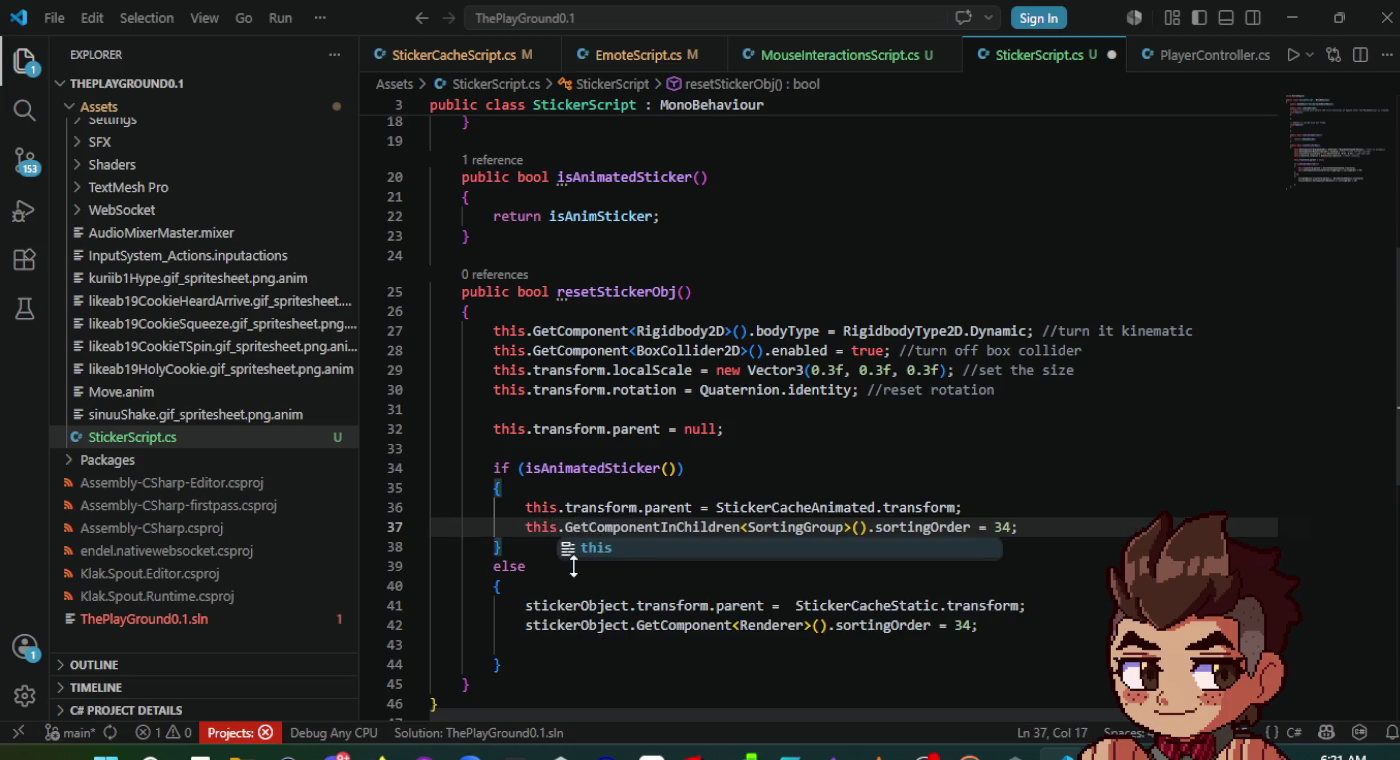
- Replace stickerObject with this on lines 41–42 and save StickerScript.cs
left_click(575, 606)
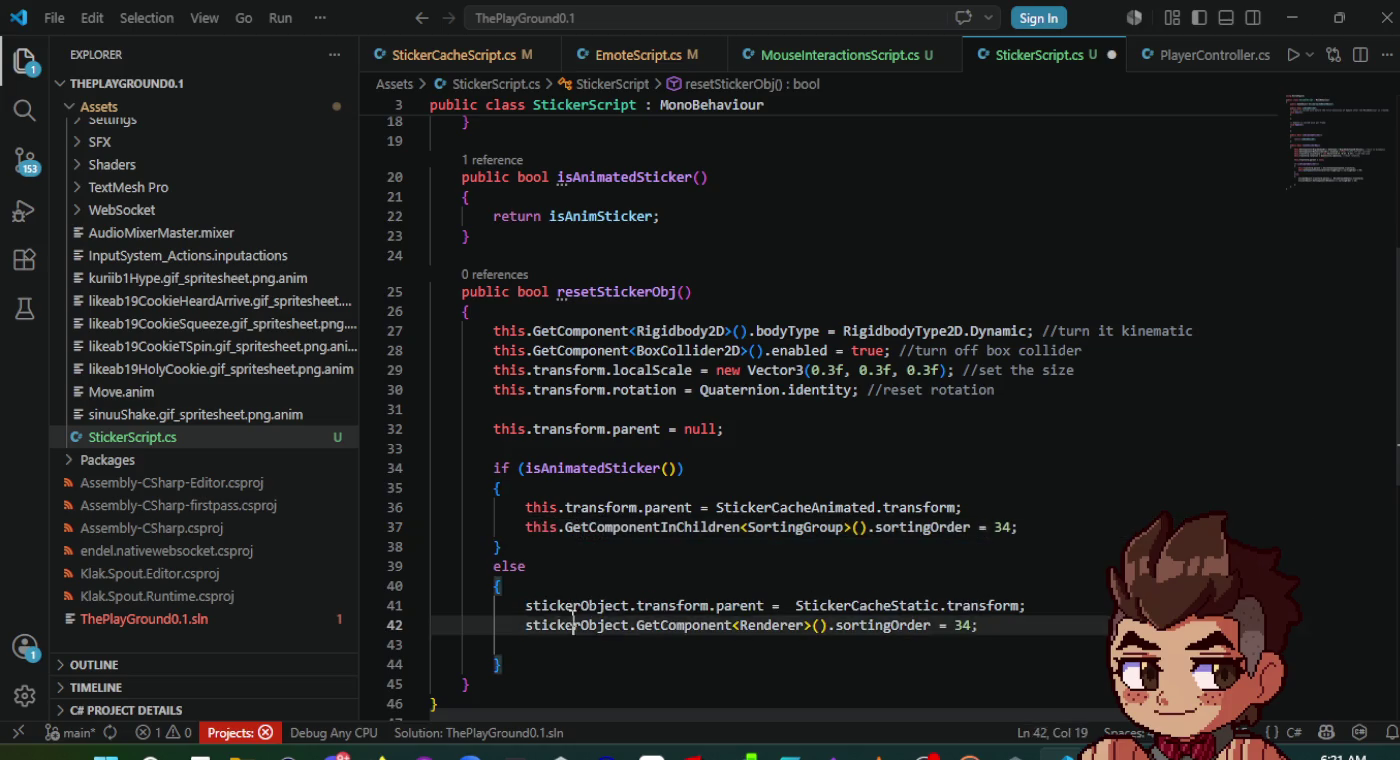
double_click(575, 606)
type("this")
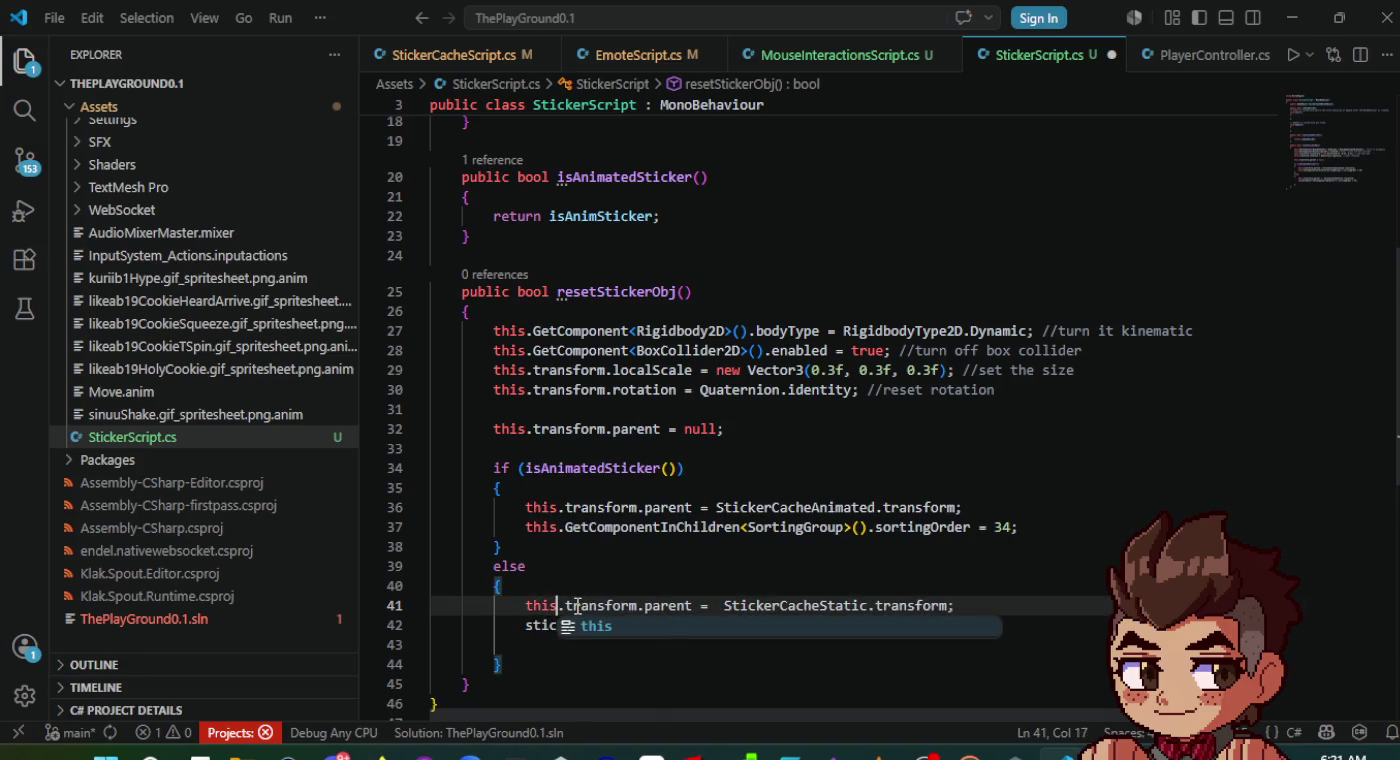
double_click(553, 624)
type("this")
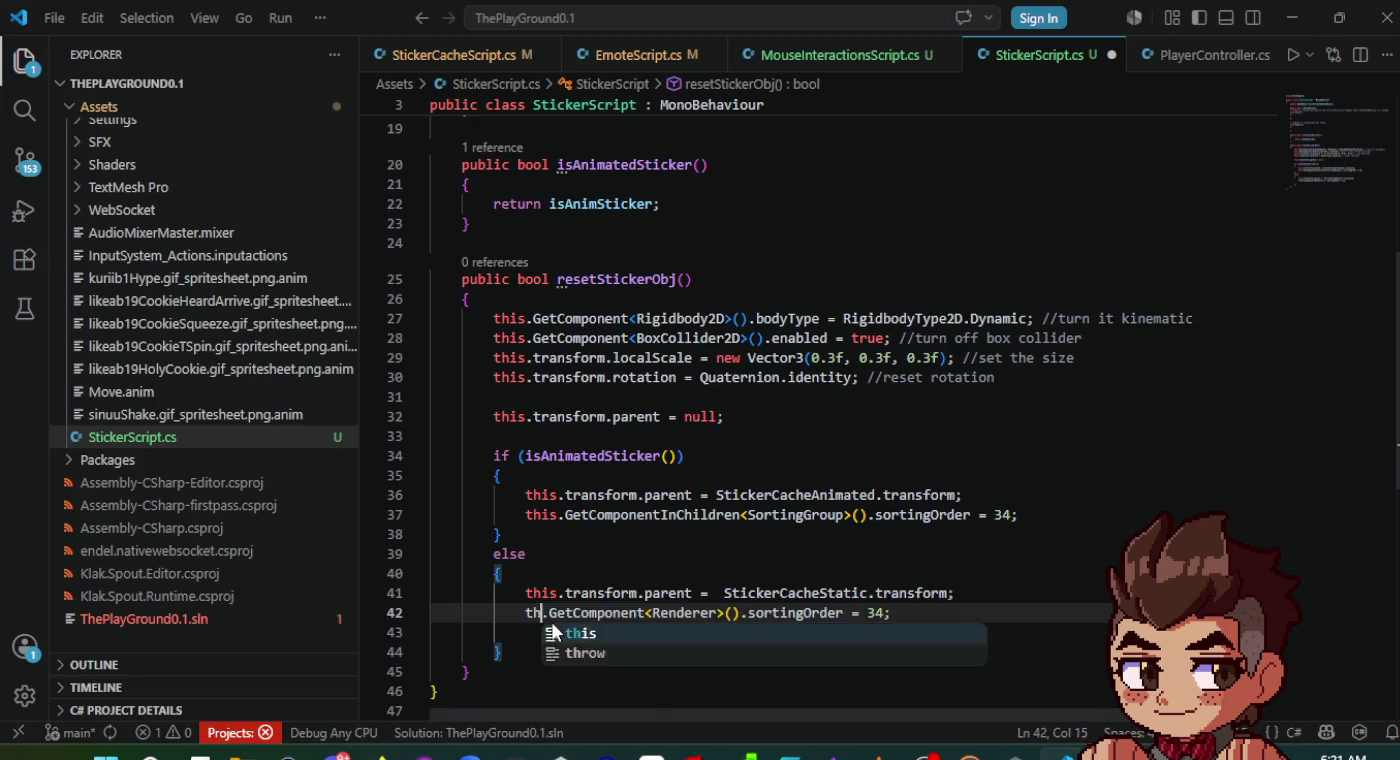
left_click(577, 540)
key("ctrl+s")
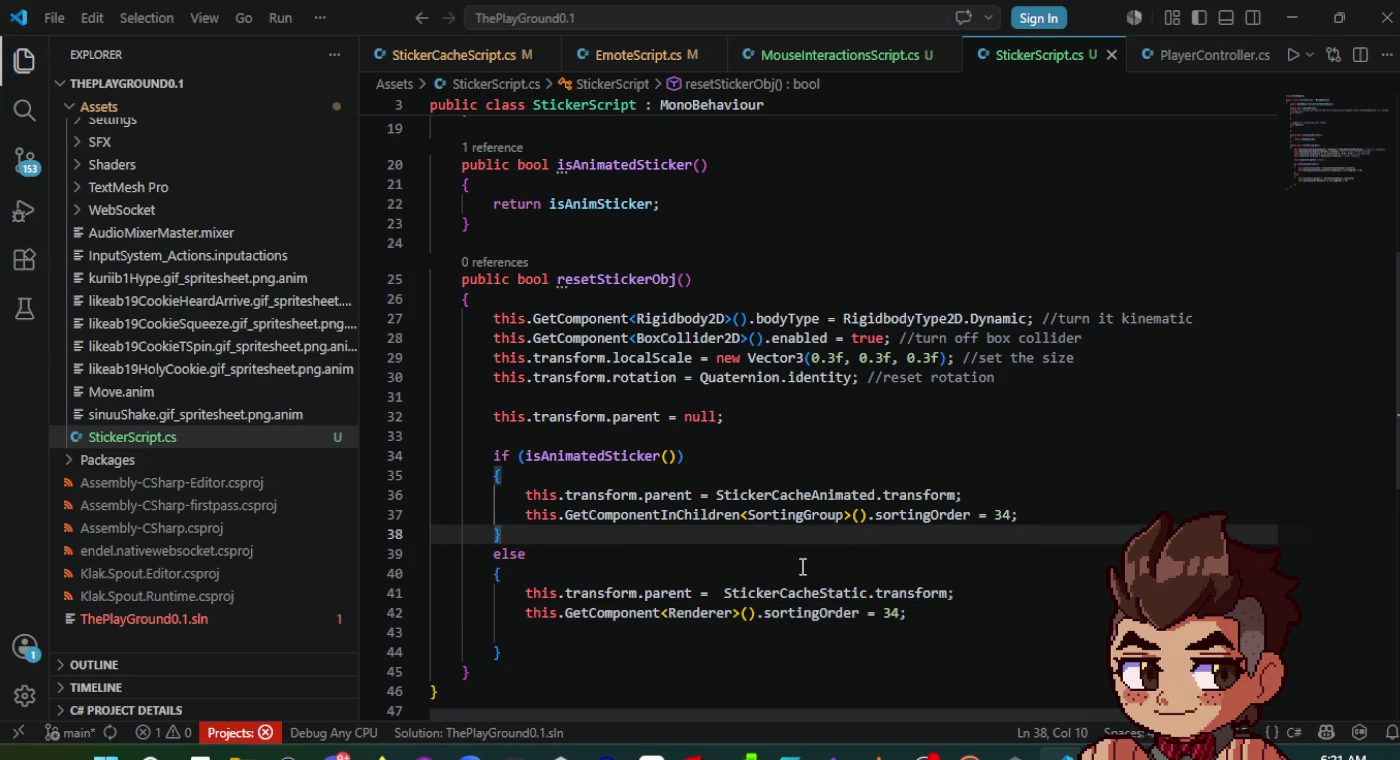
scroll(818, 556, "up", 3)
scroll(817, 556, "down", 3)
left_click(830, 398)
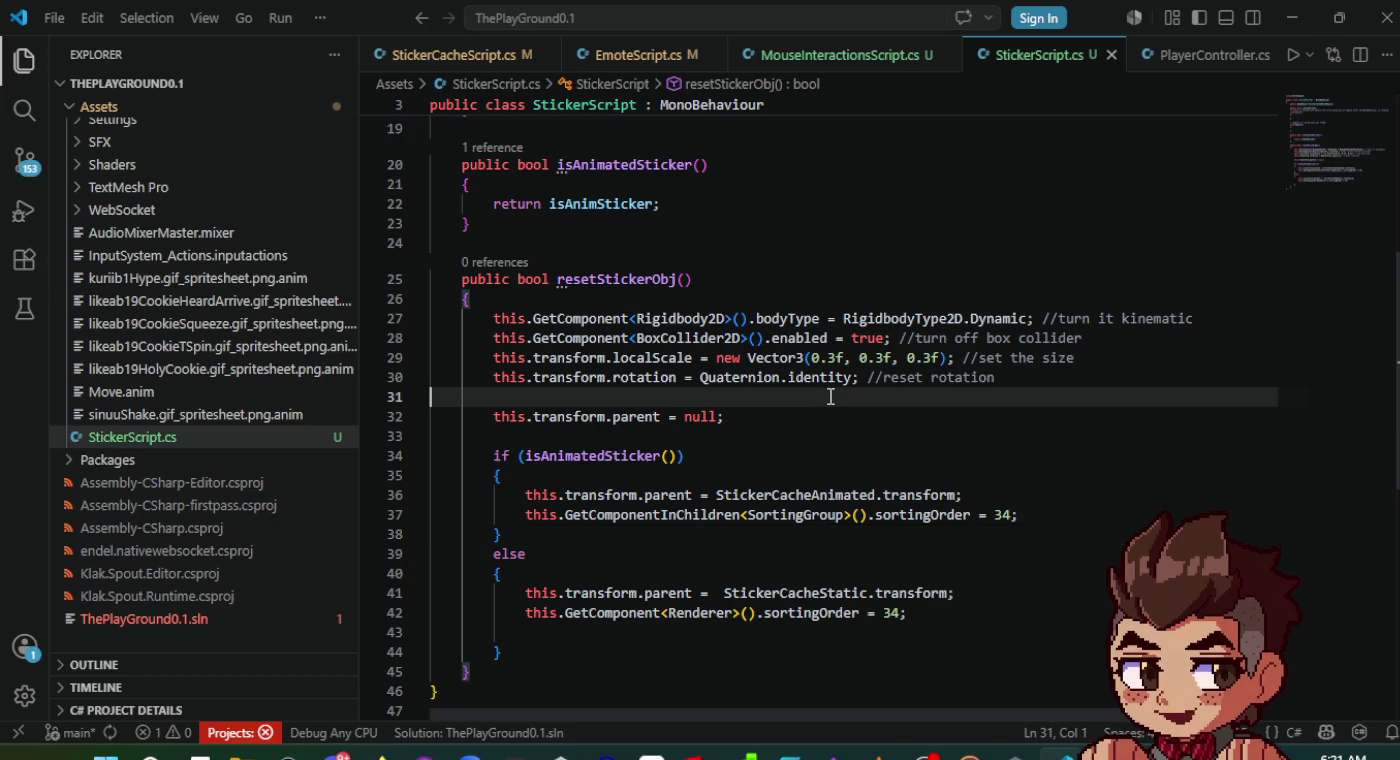
left_click(810, 64)
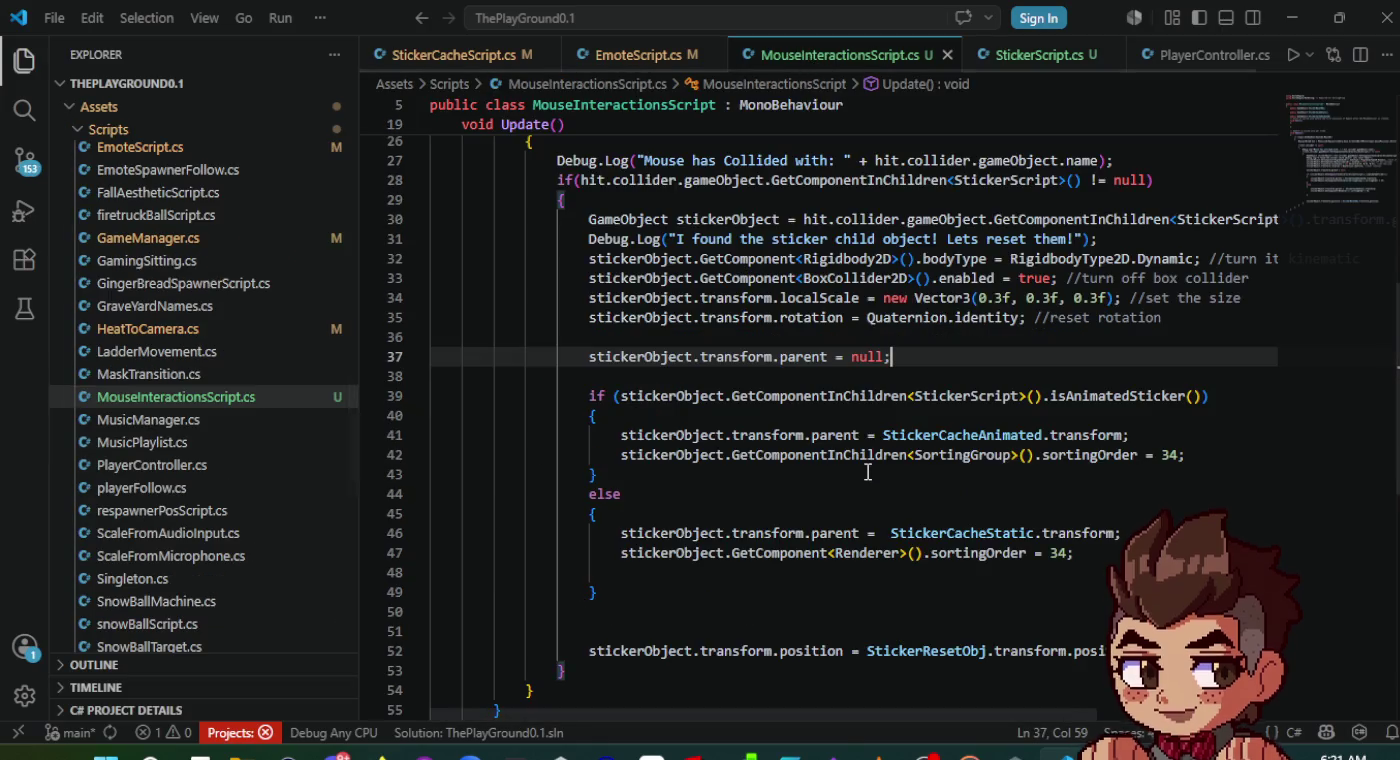
- Wrap lines 32–49 of MouseInteractionsScript.cs in a /* */ block, save, and add an empty line above
scroll(694, 484, "up", 2)
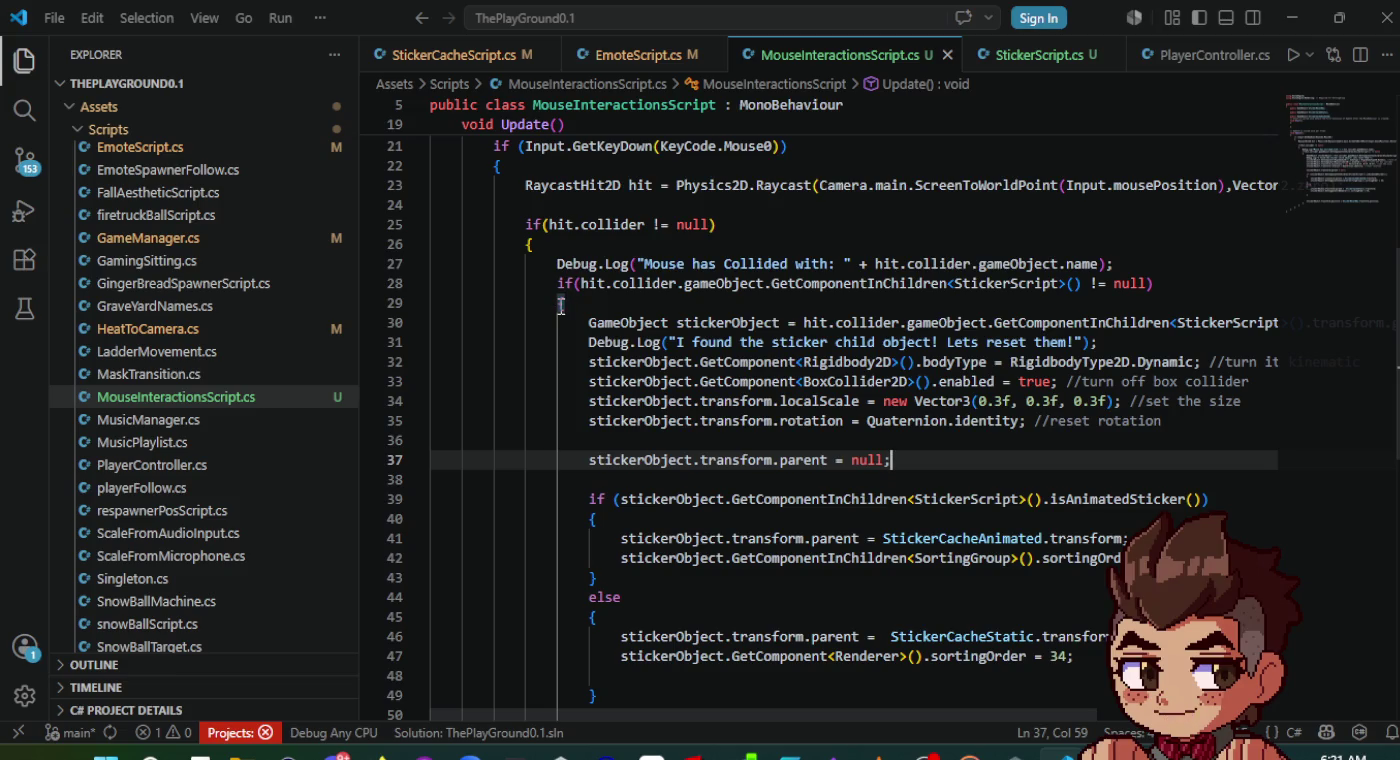
left_click(589, 362)
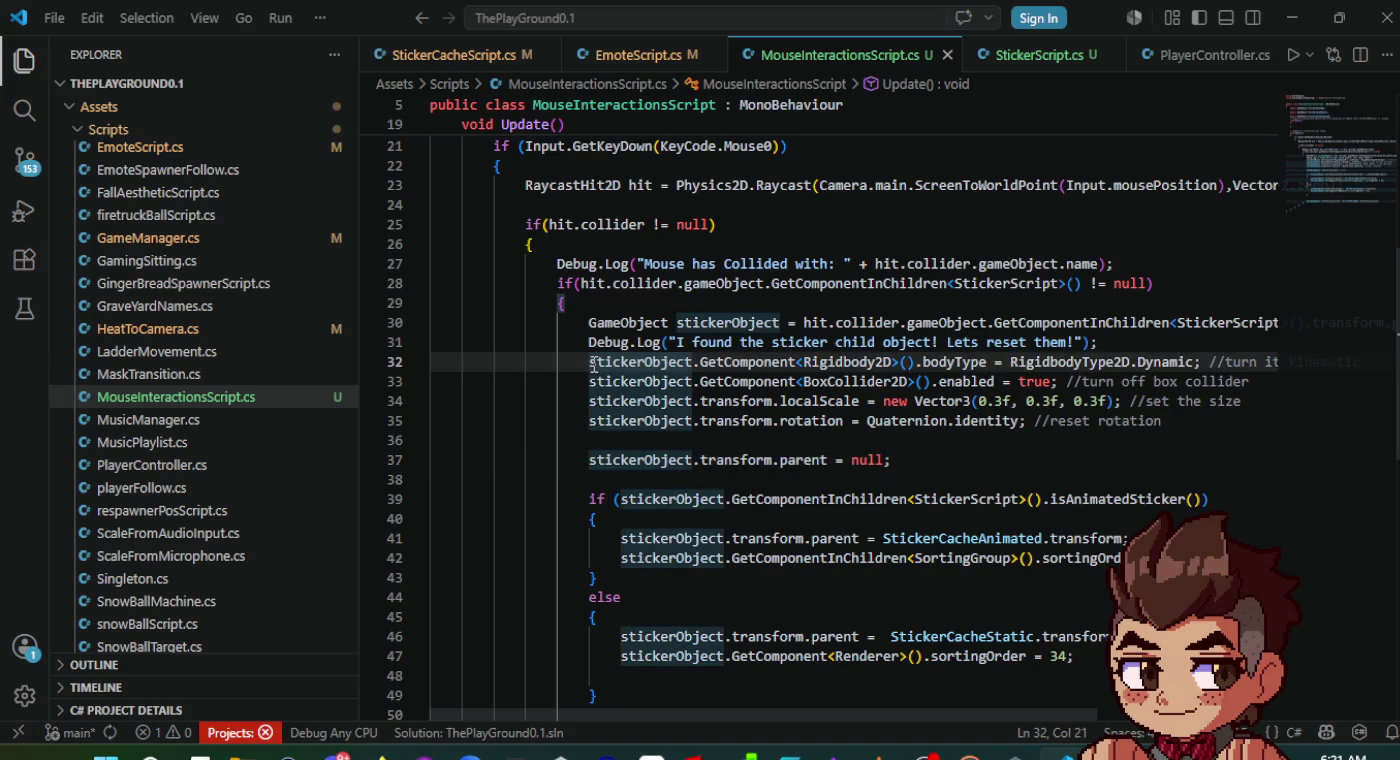
type("/*")
scroll(633, 475, "down", 3)
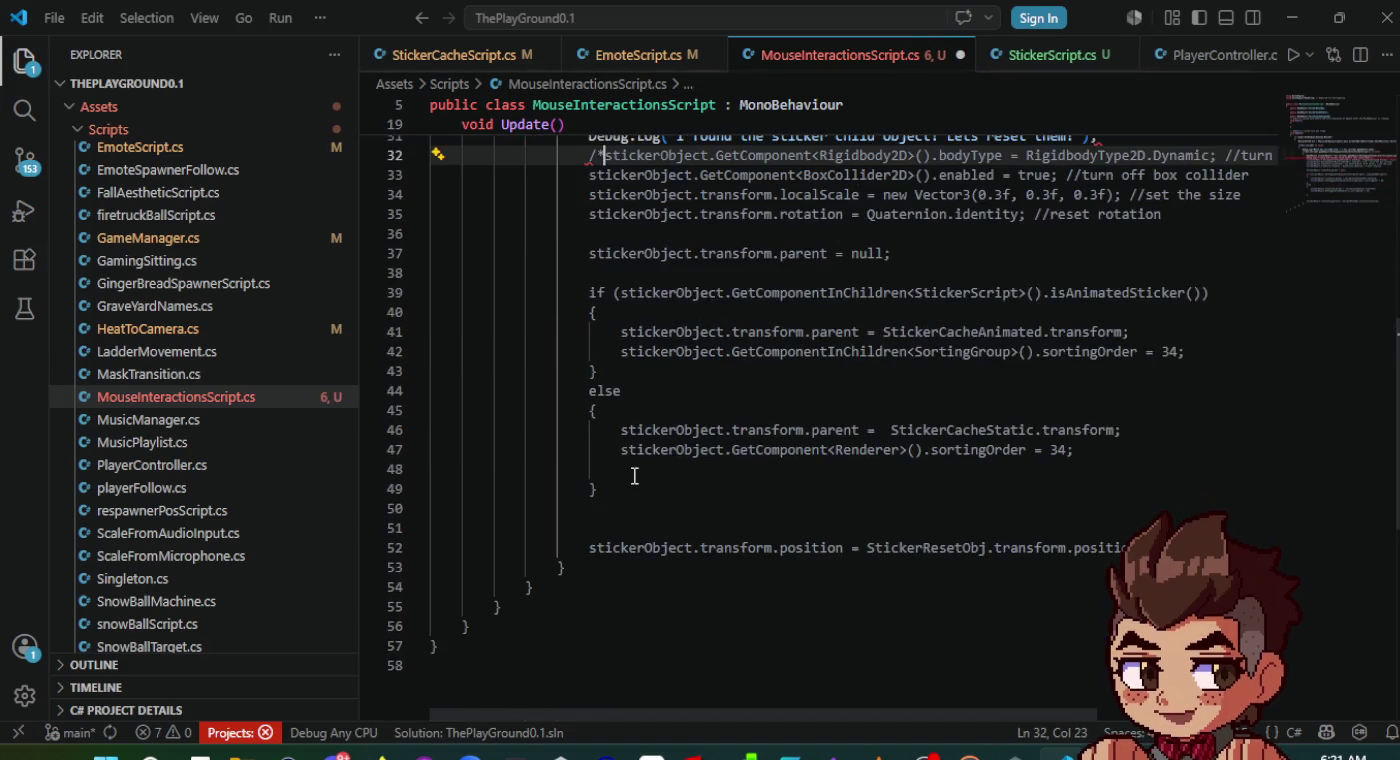
left_click(629, 482)
type("*/")
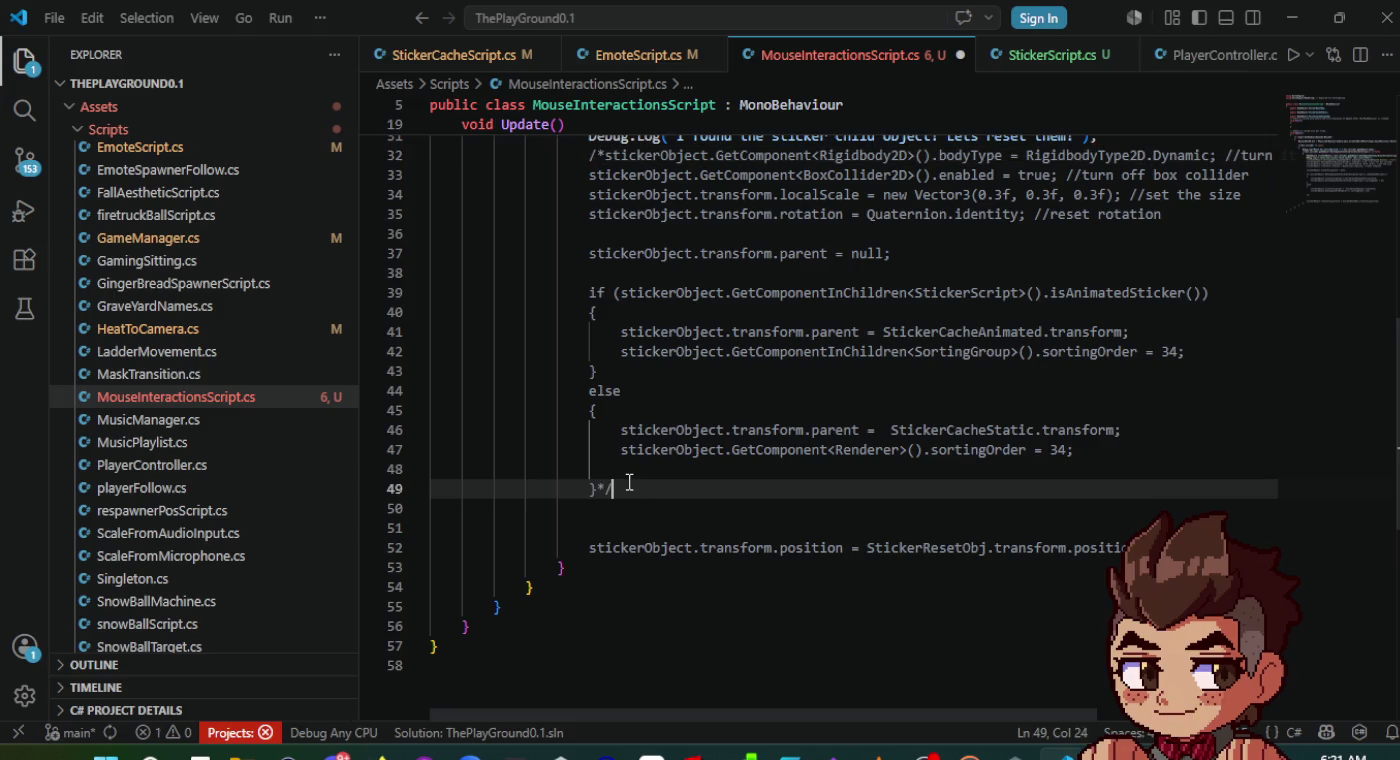
key("ctrl+s")
scroll(629, 483, "up", 3)
left_click(1177, 297)
key("Return")
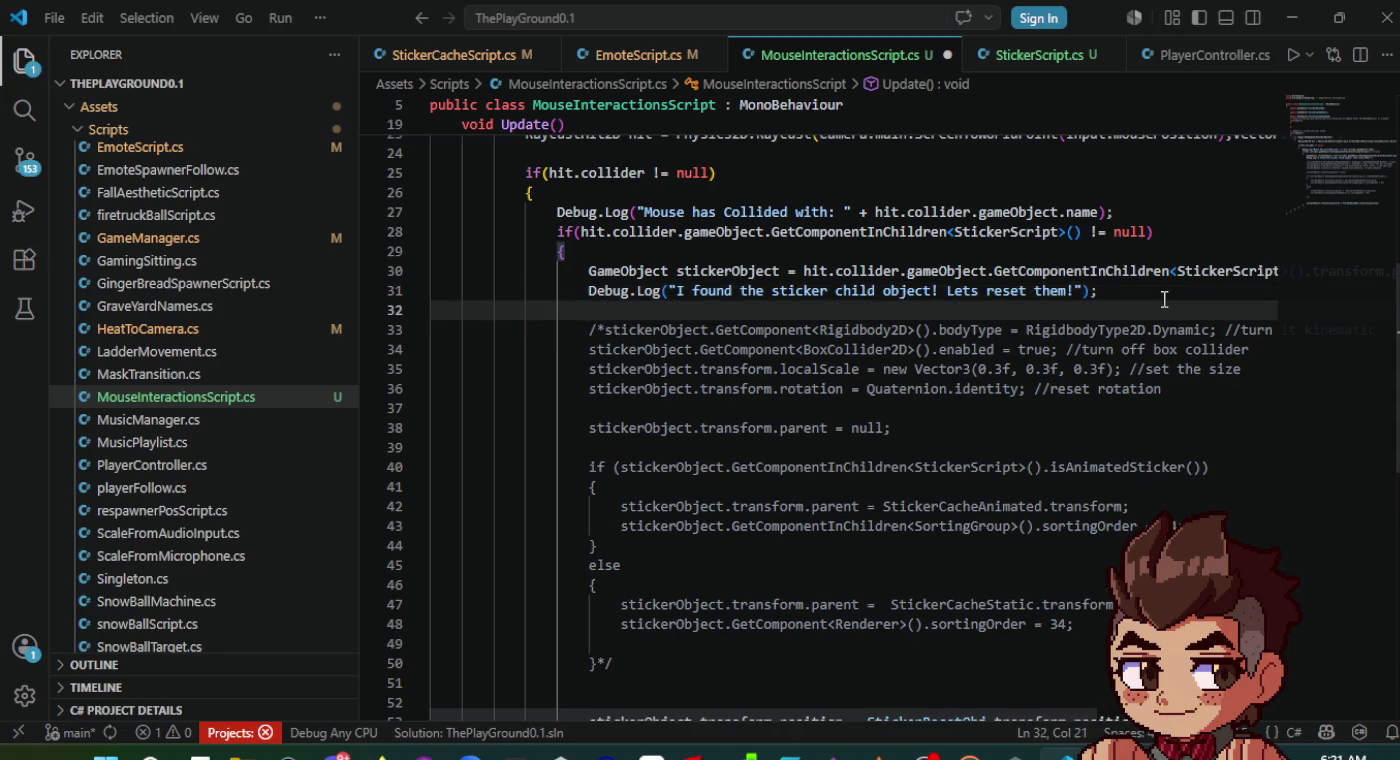
- Write stickerObject.GetComponent<StickerScript>().resetStickerObj(); on line 32 and save
type("stick")
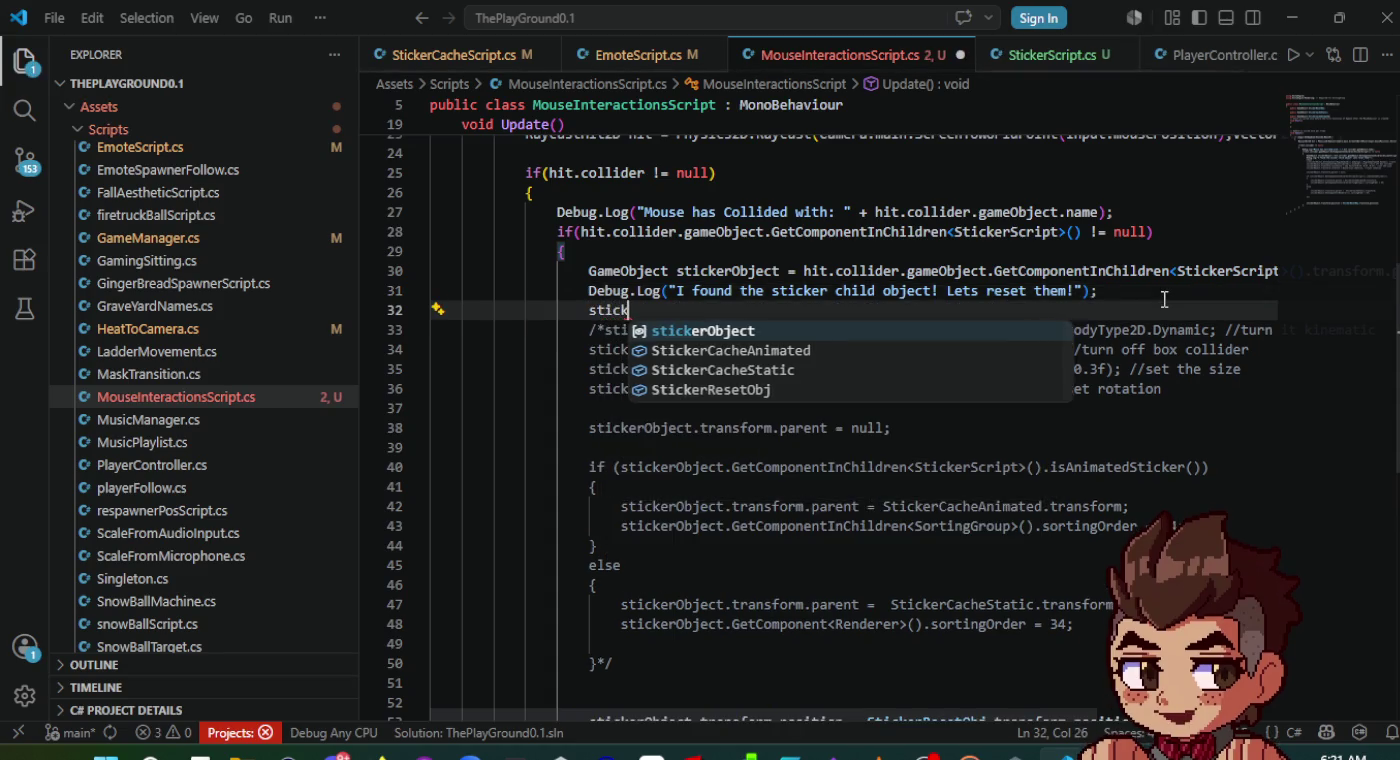
key("Tab")
type(".")
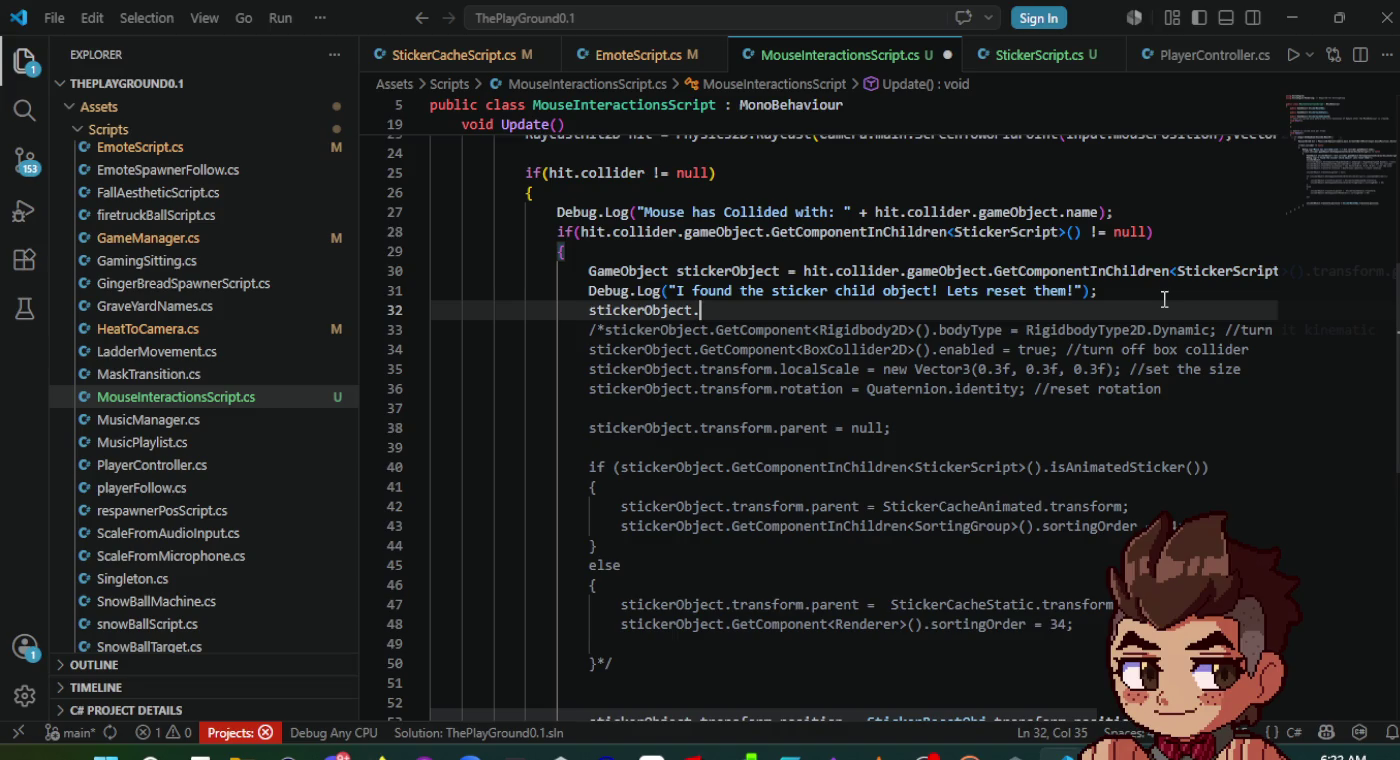
type("Getco")
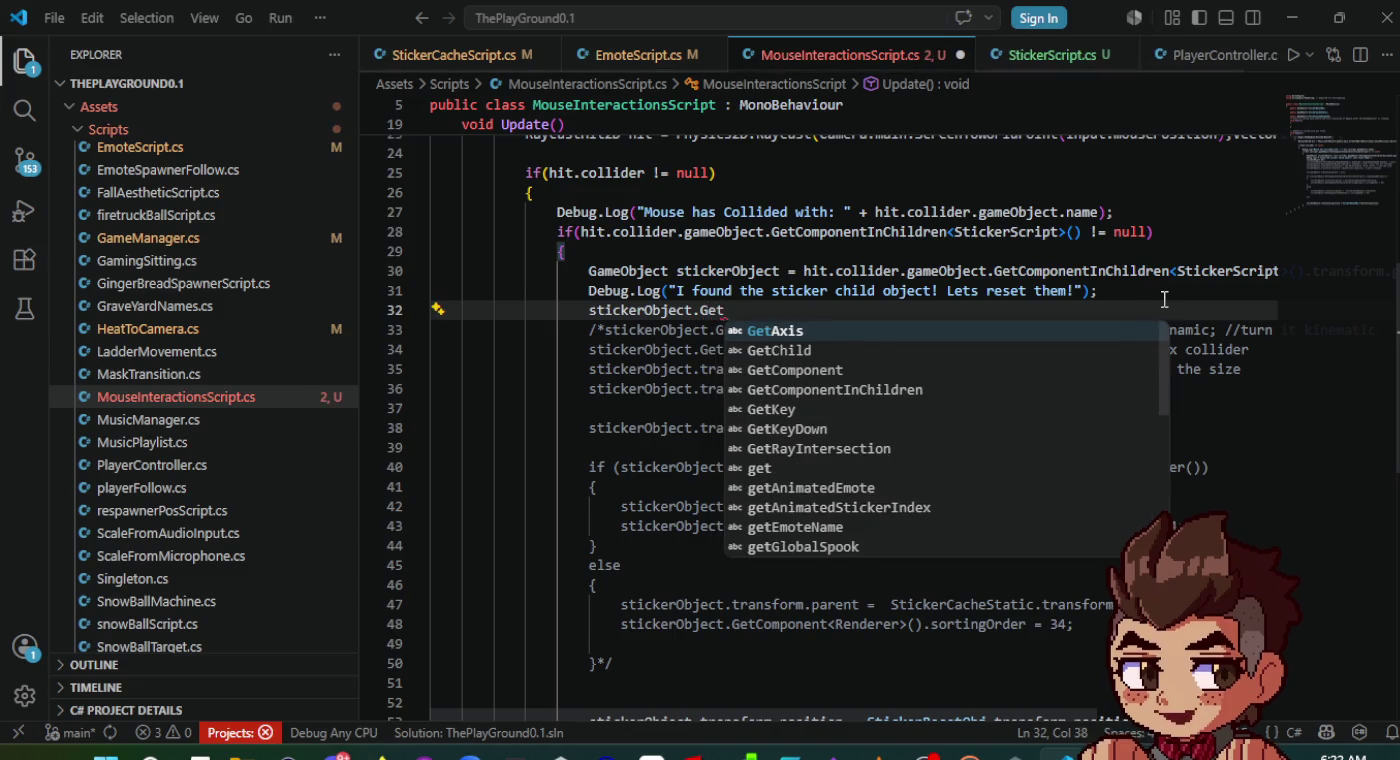
key("Up")
key("Up")
key("Up")
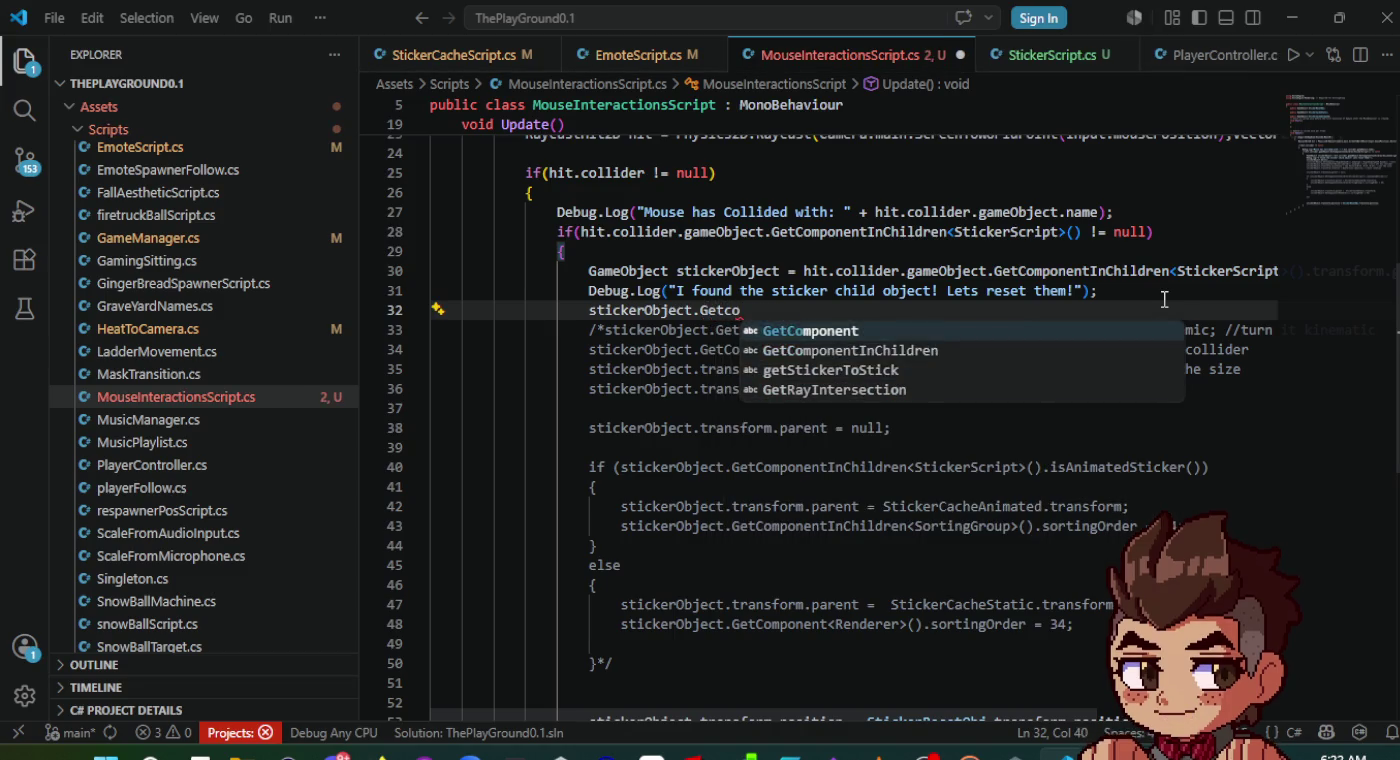
key("Return")
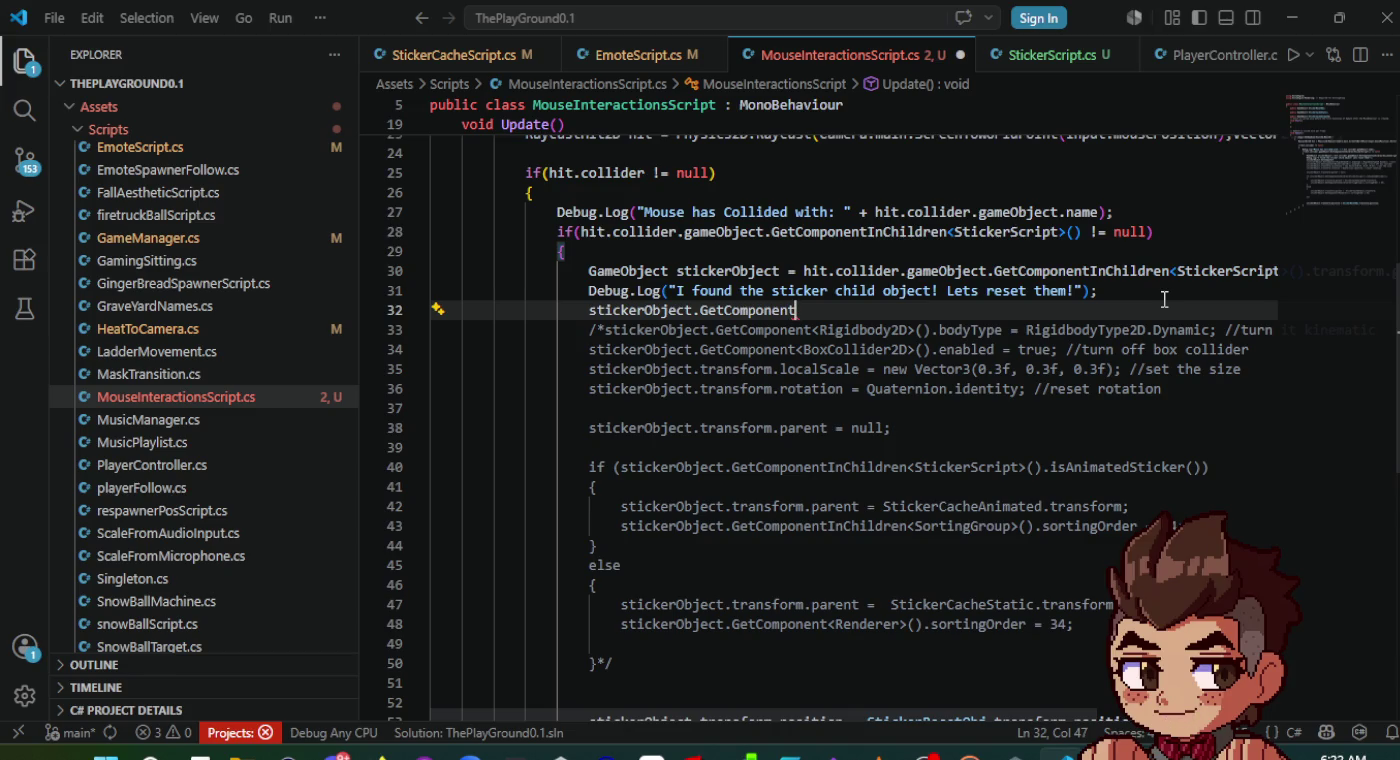
type("<>")
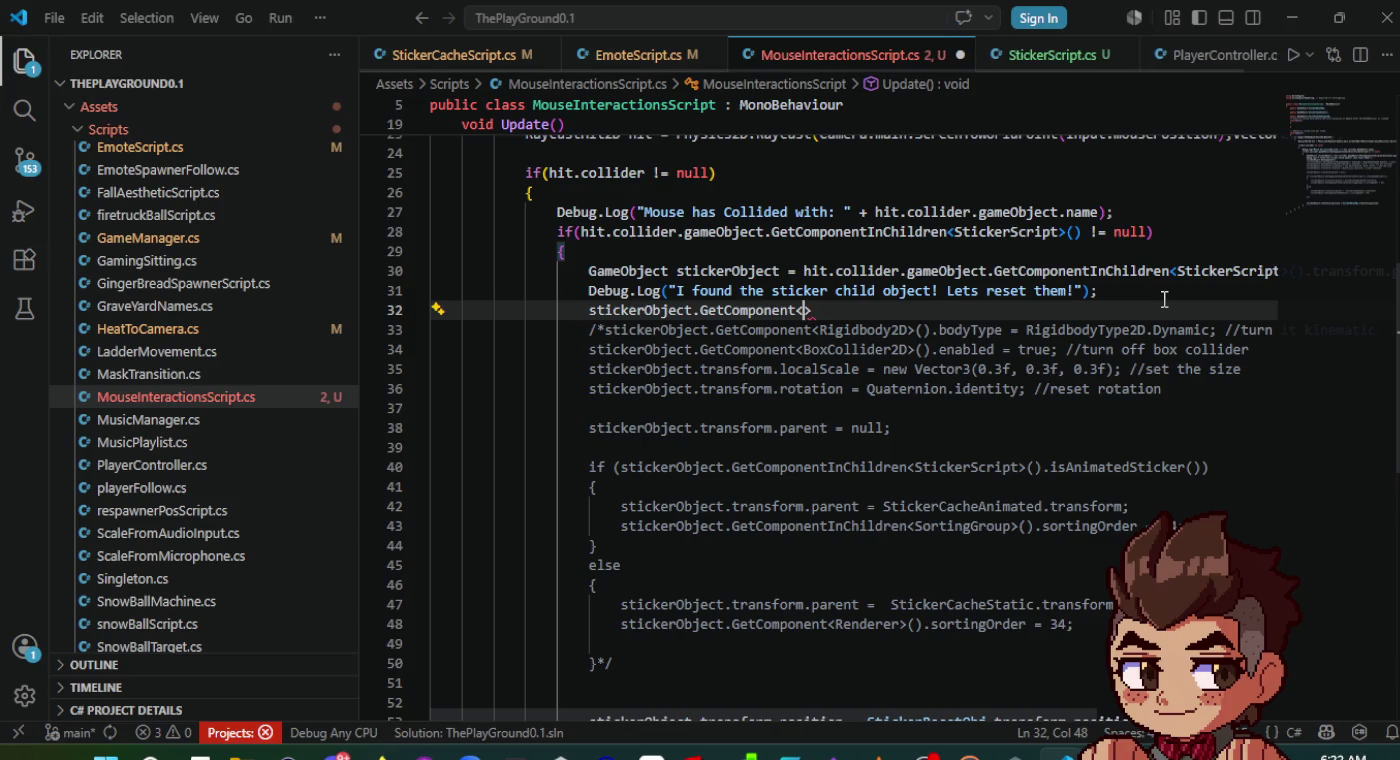
type("st")
key("BackSpace")
key("BackSpace")
type("Stic")
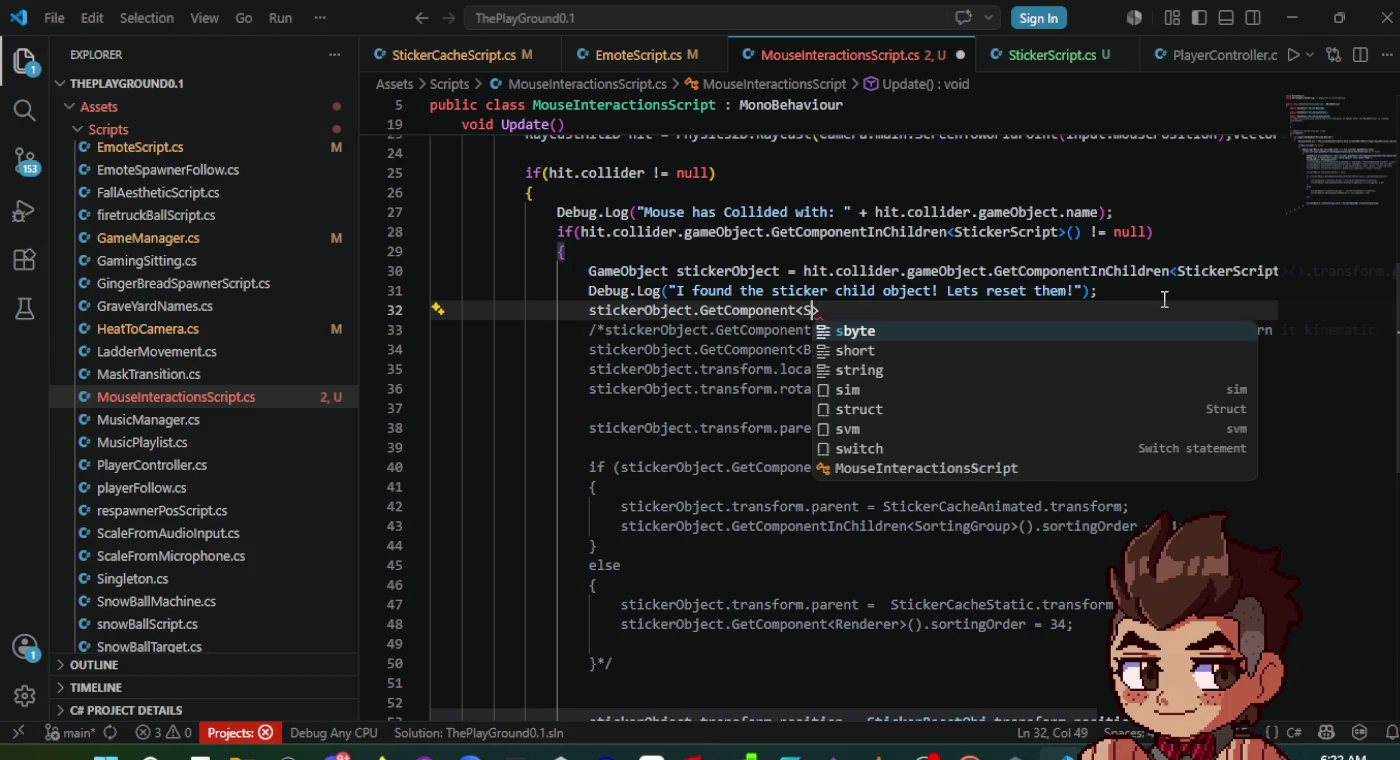
type("k>")
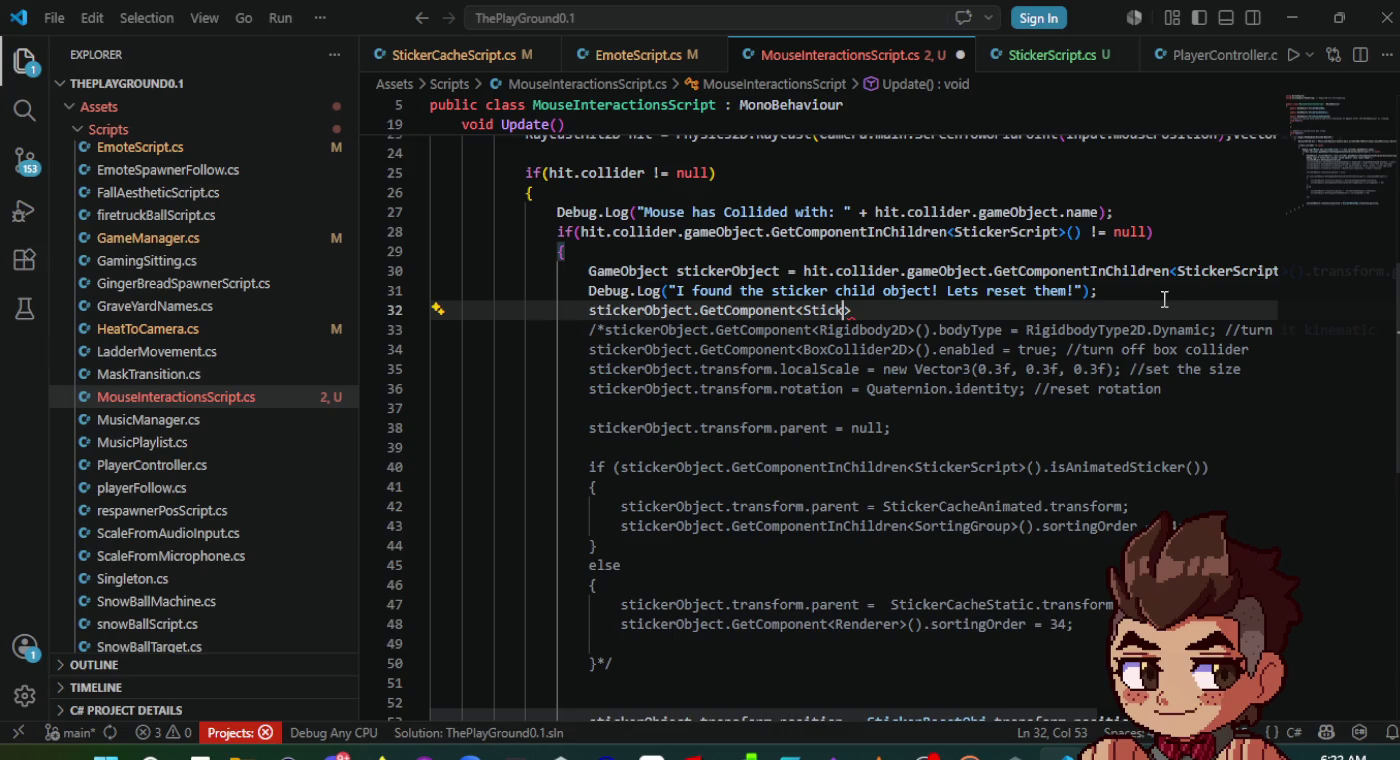
type("erScri")
type("pt")
type(">()")
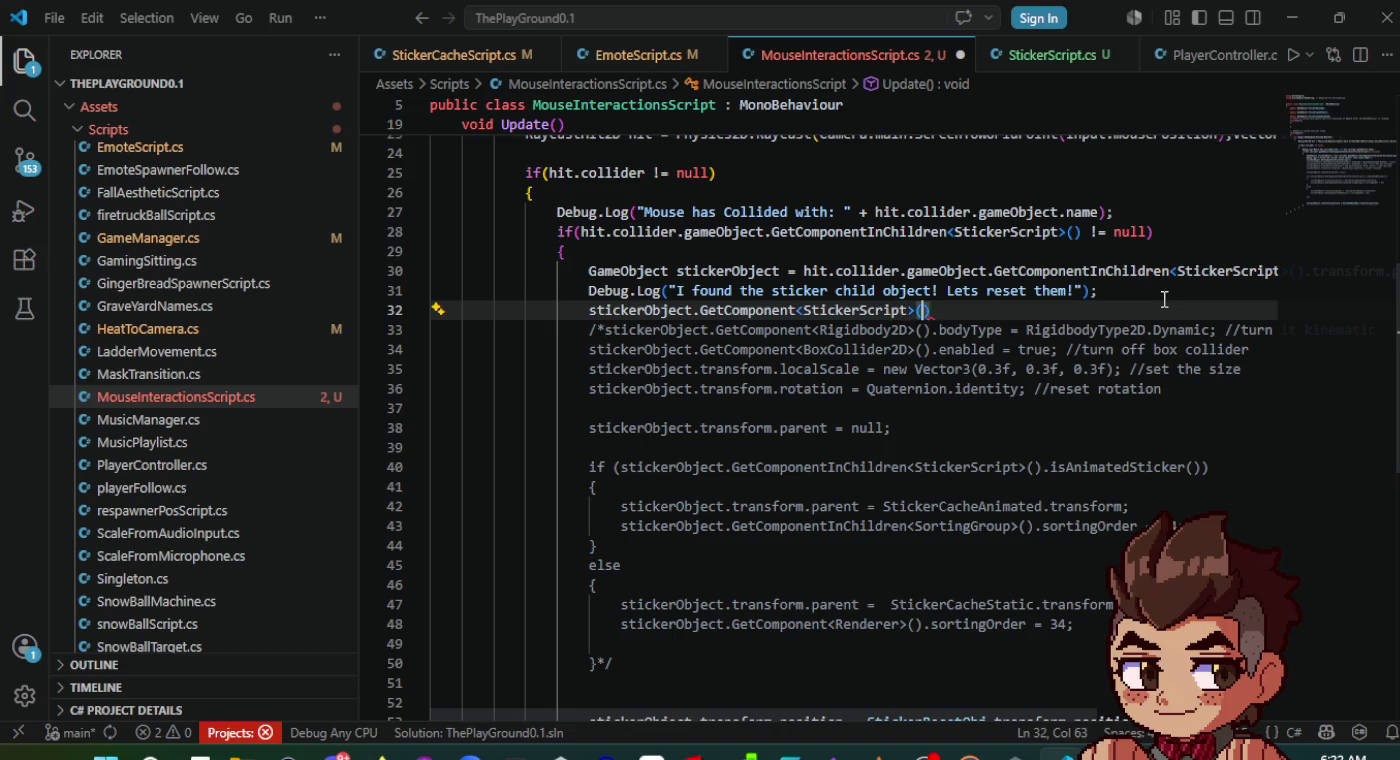
type(".res")
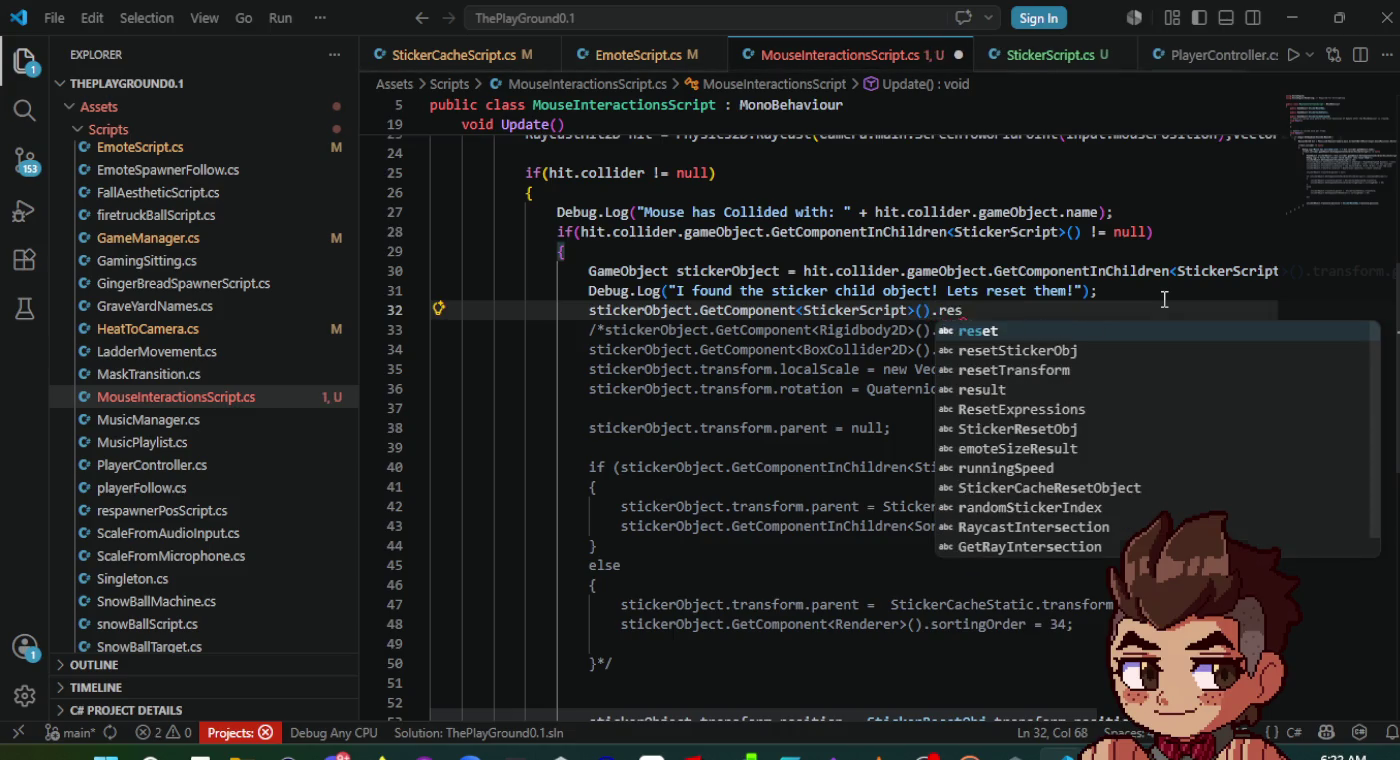
key("Down")
key("Tab")
type("();")
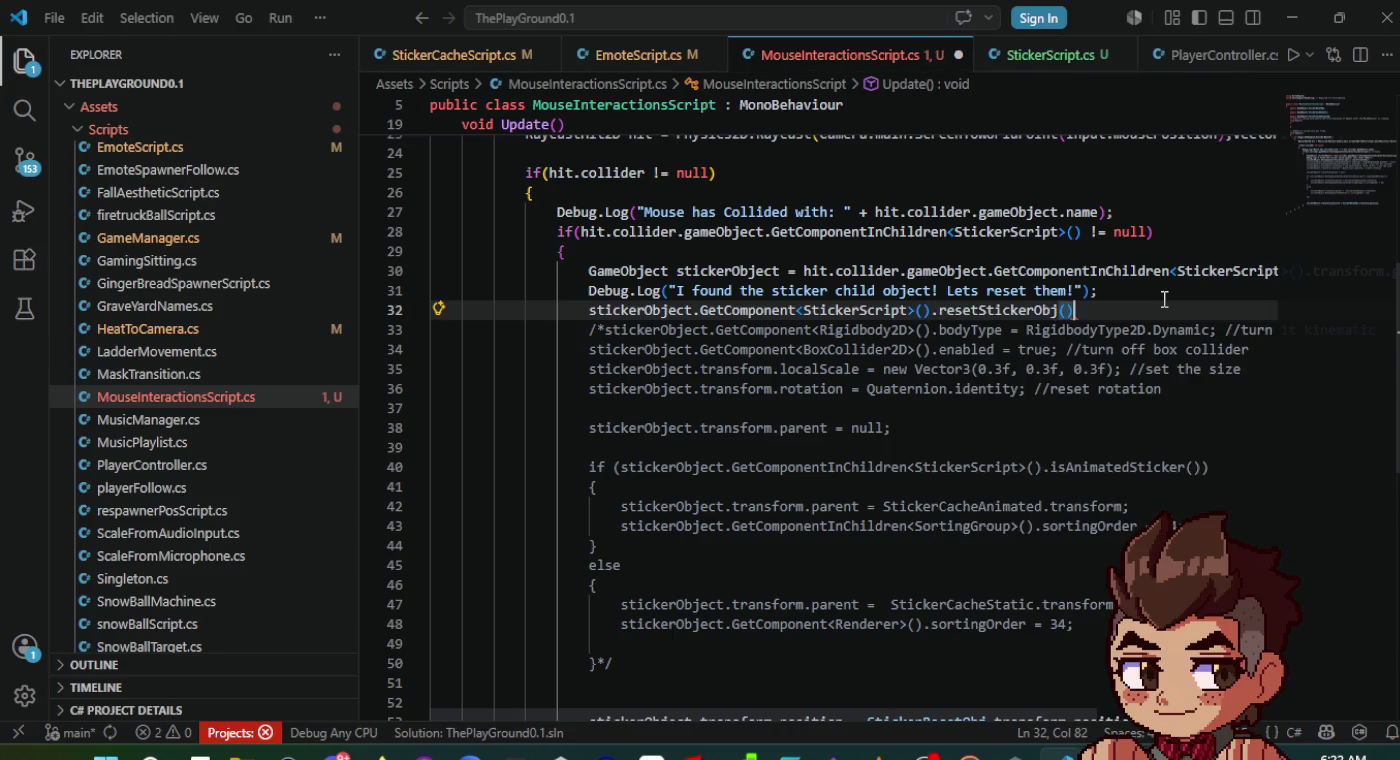
key("ctrl+s")
- Add an empty line after the reset call and save MouseInteractionsScript.cs
scroll(1138, 356, "right", 3)
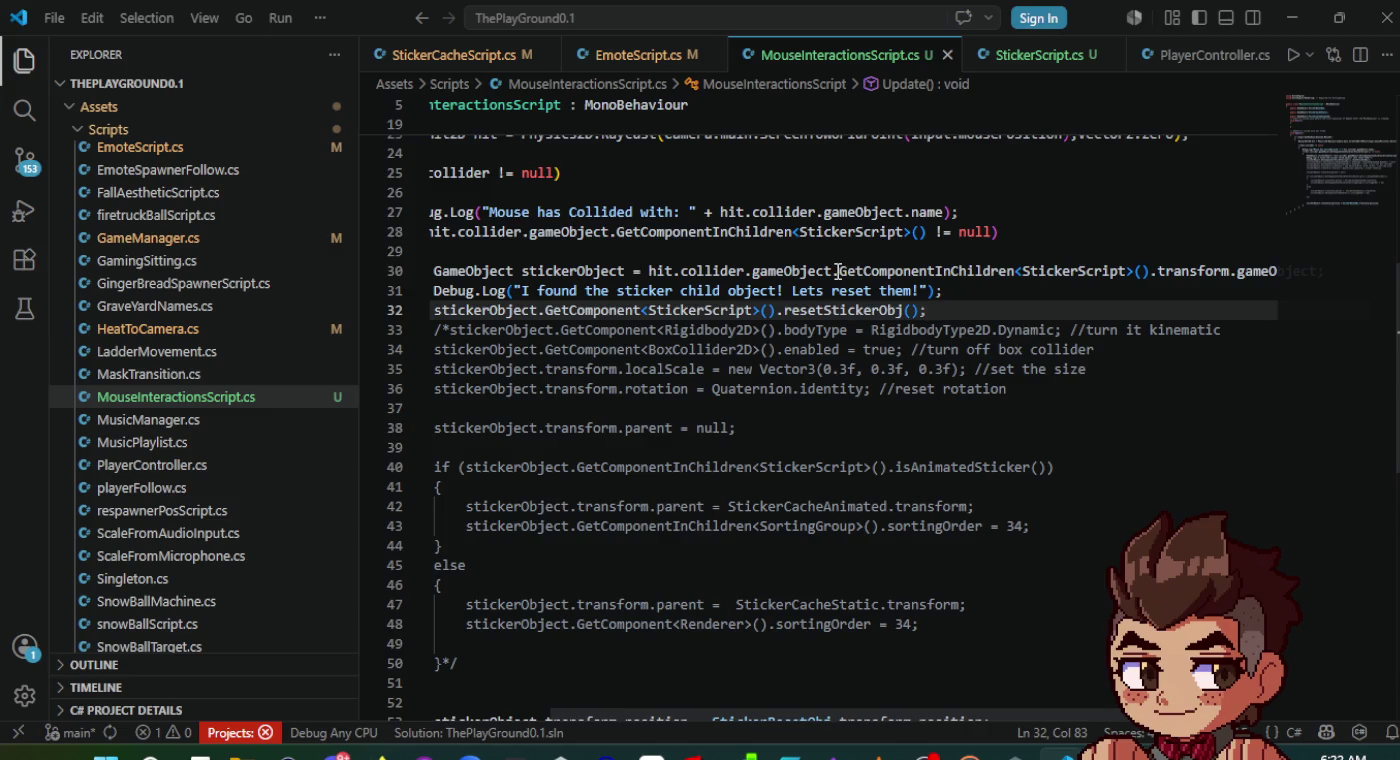
scroll(943, 297, "left", 1)
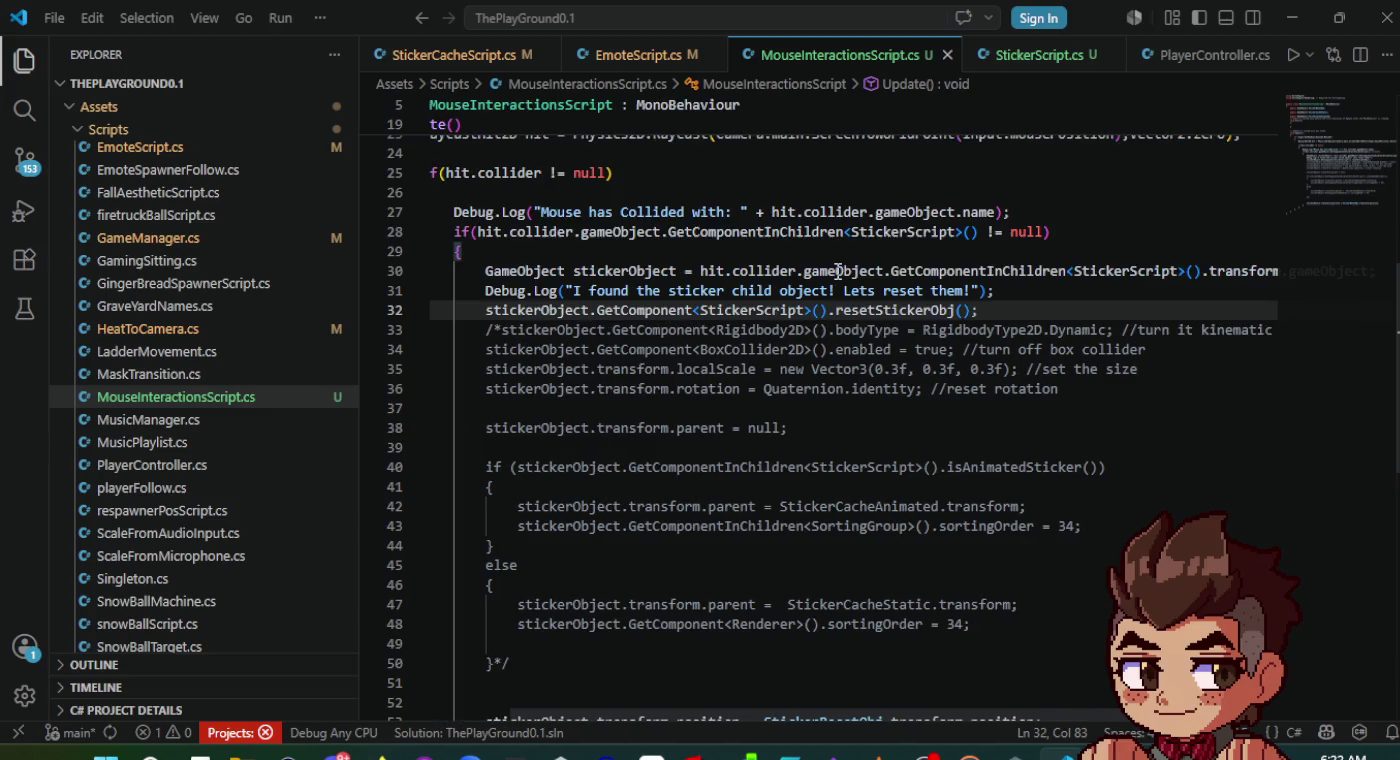
left_click(1010, 291)
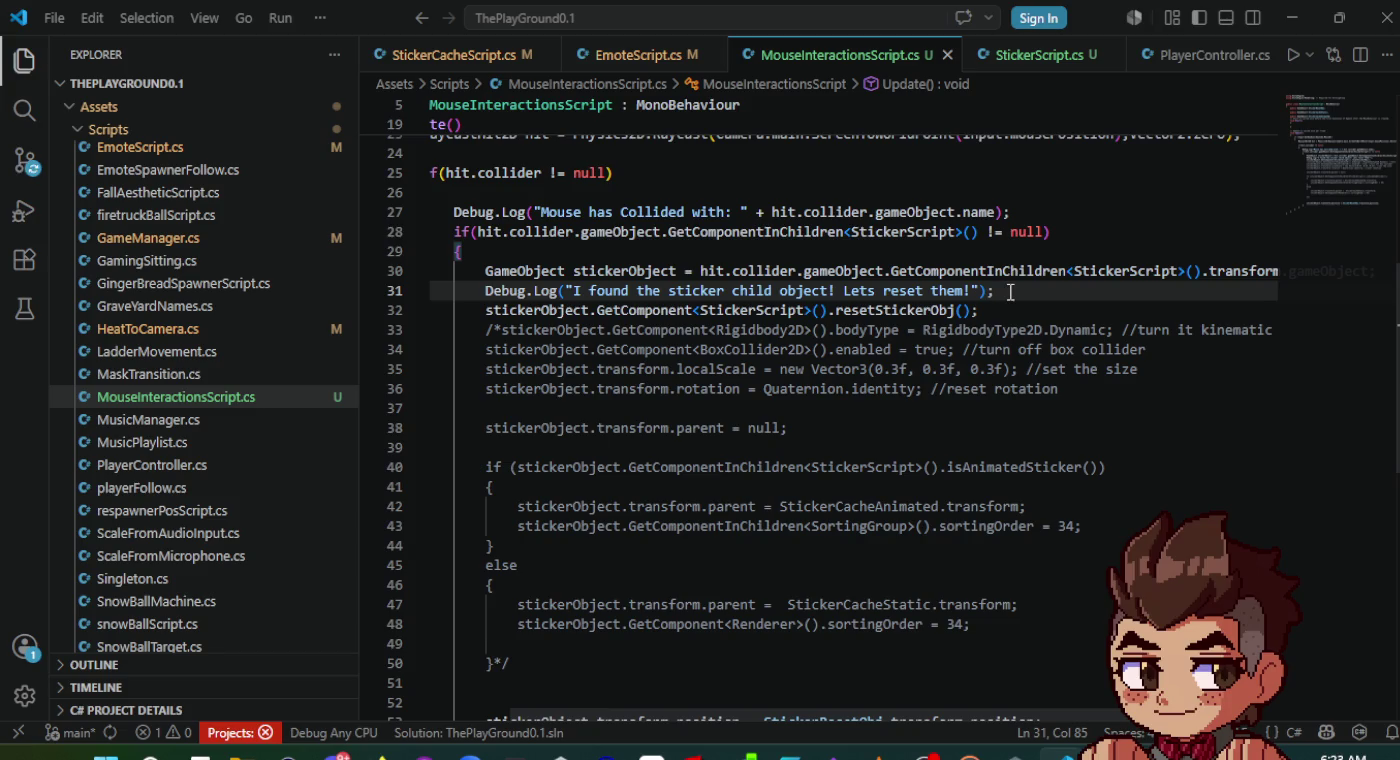
left_click(1010, 309)
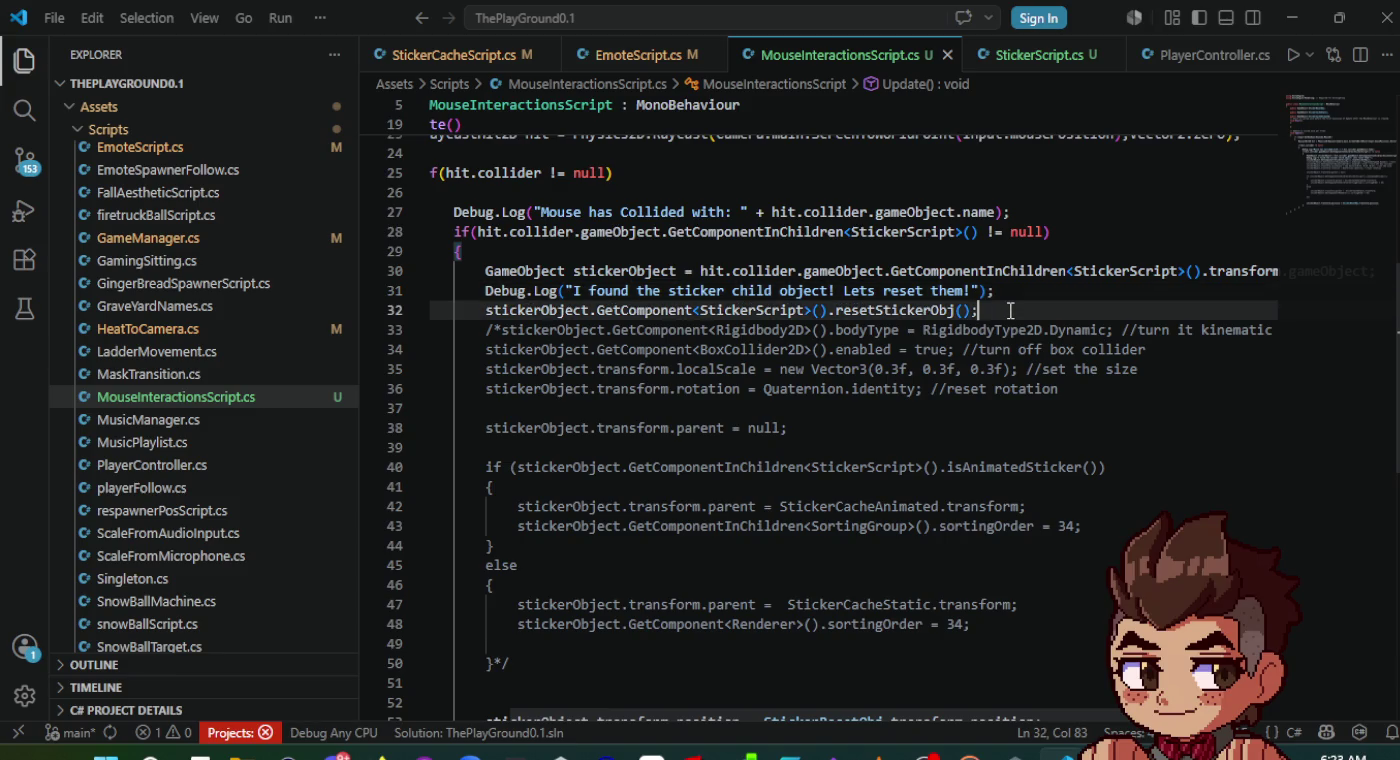
key("Return")
key("ctrl+s")
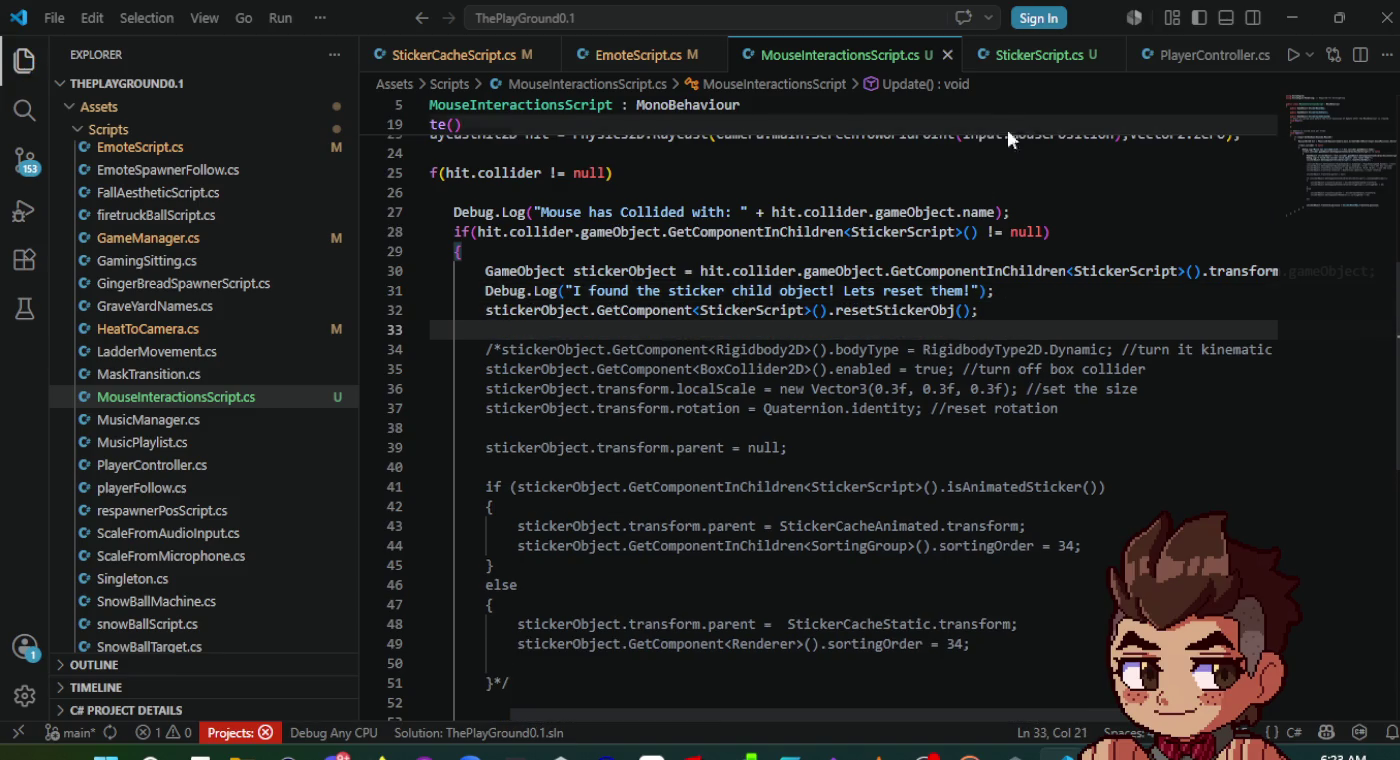
left_click(1057, 64)
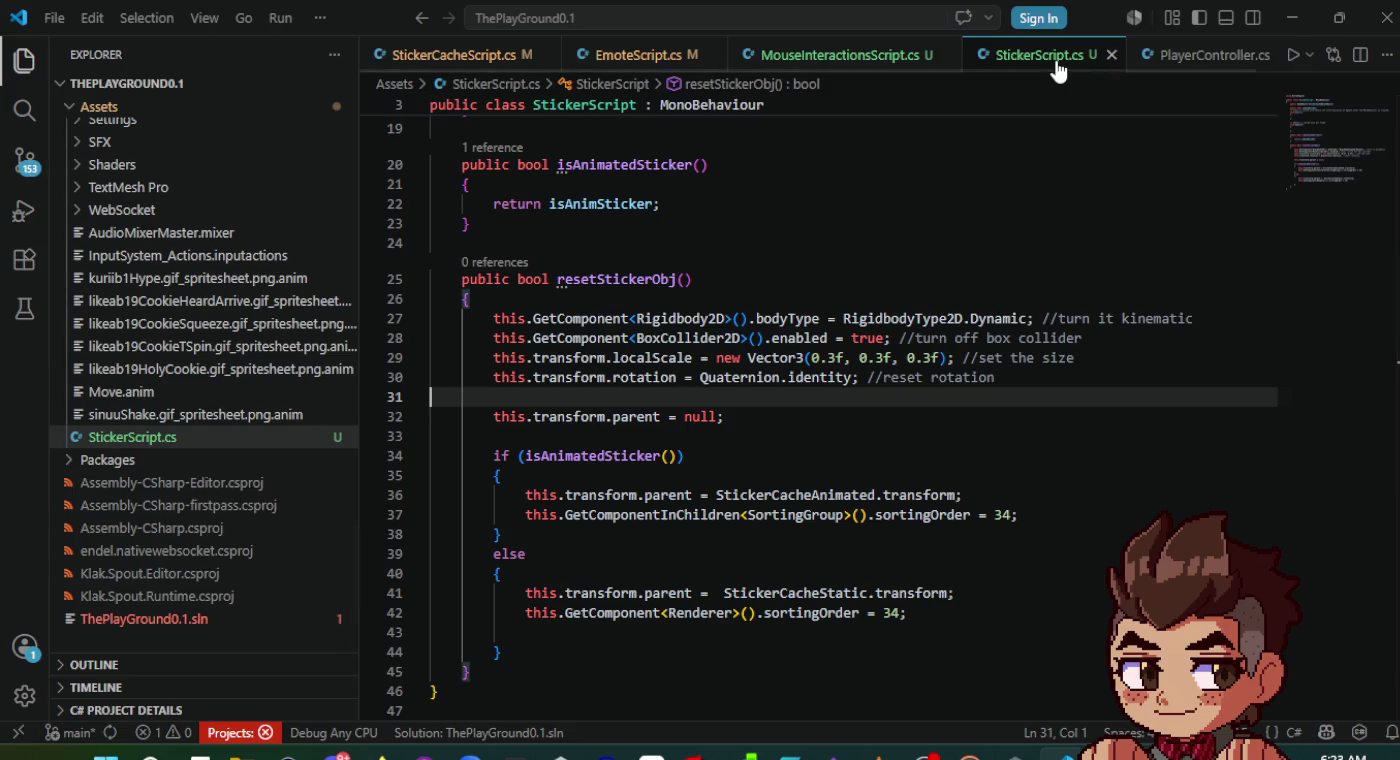
left_click(825, 54)
- Inspect StickerScript's compile errors in Unity's Console and jump to the failing StickerCacheAnimated line
key("alt+Tab")
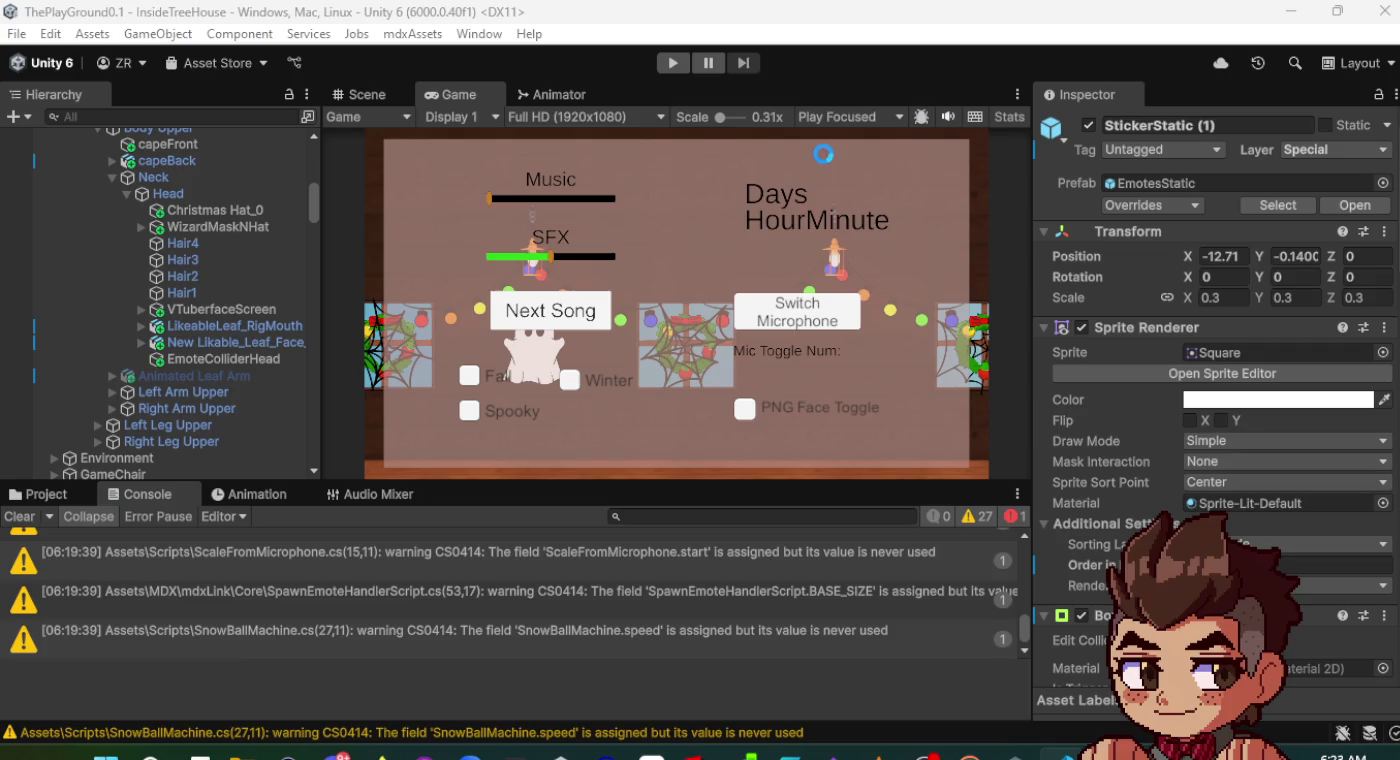
scroll(585, 565, "up", 5)
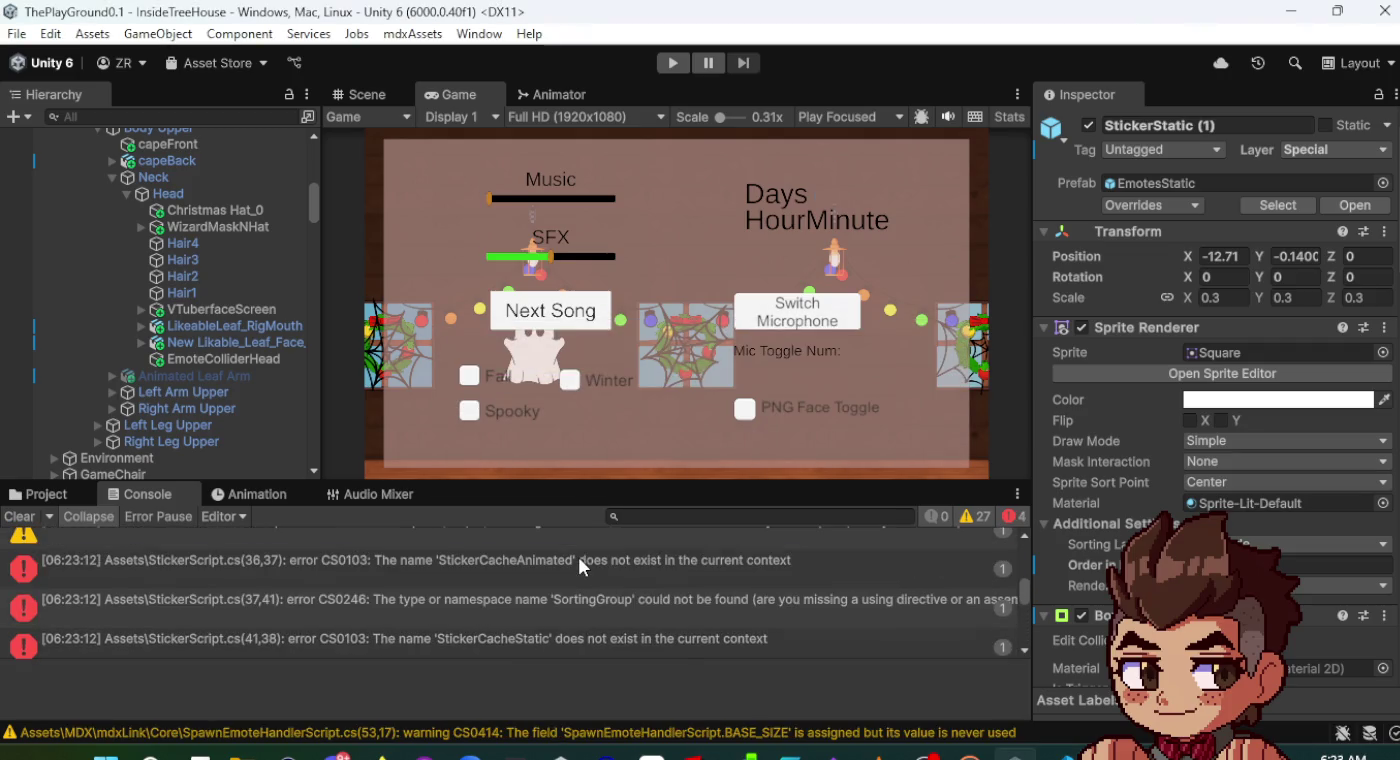
left_click(584, 567)
double_click(580, 567)
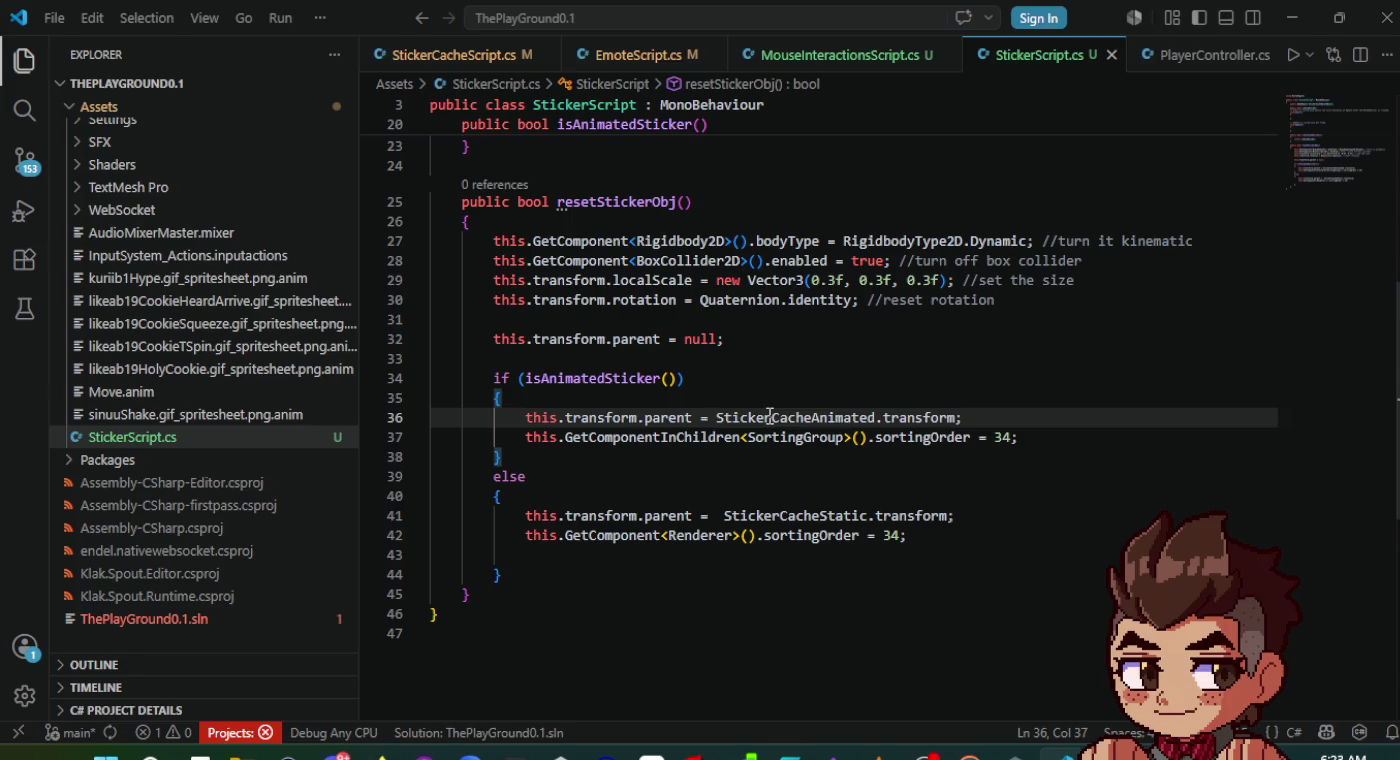
- Review the reset call in MouseInteractionsScript.cs, then place the cursor in resetStickerObj's parameter list
scroll(769, 415, "up", 1)
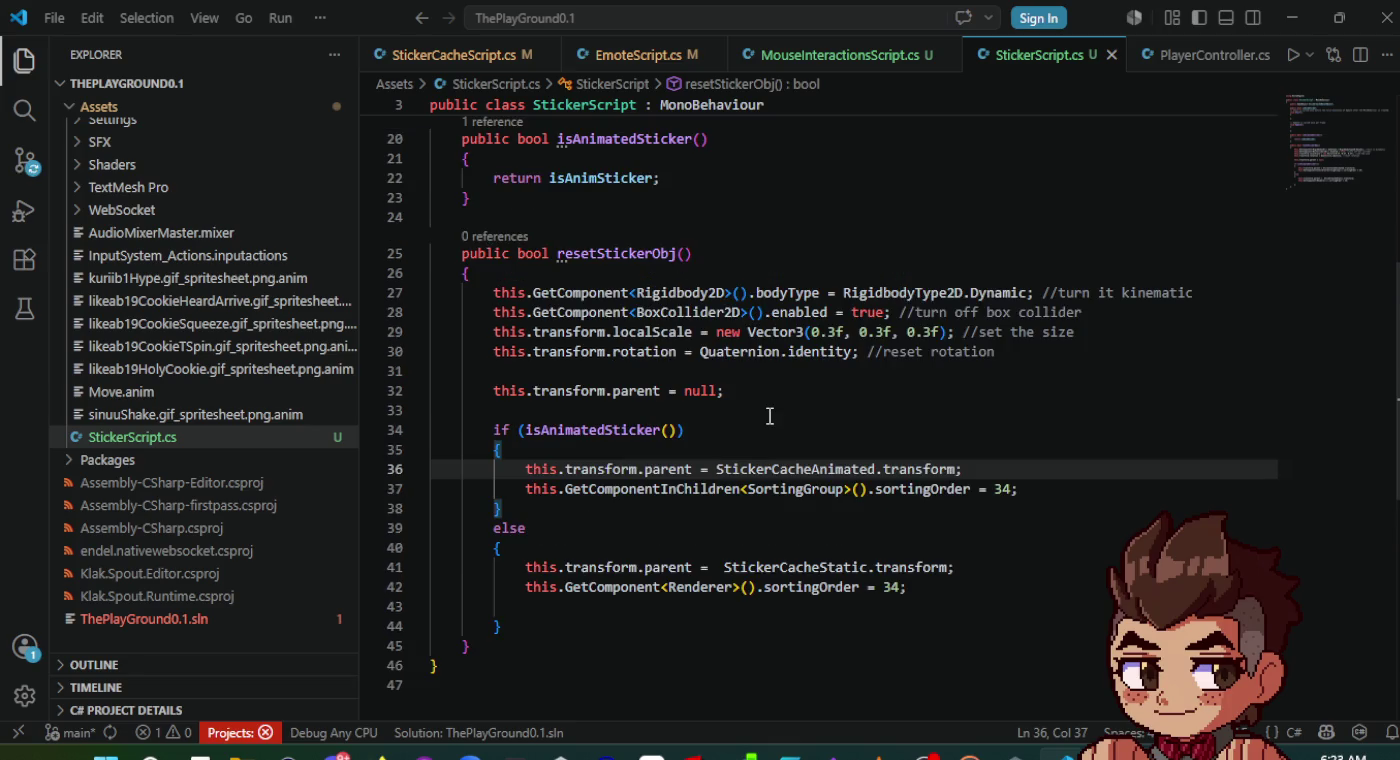
key("alt+Tab")
key("alt+Tab")
key("alt+Tab")
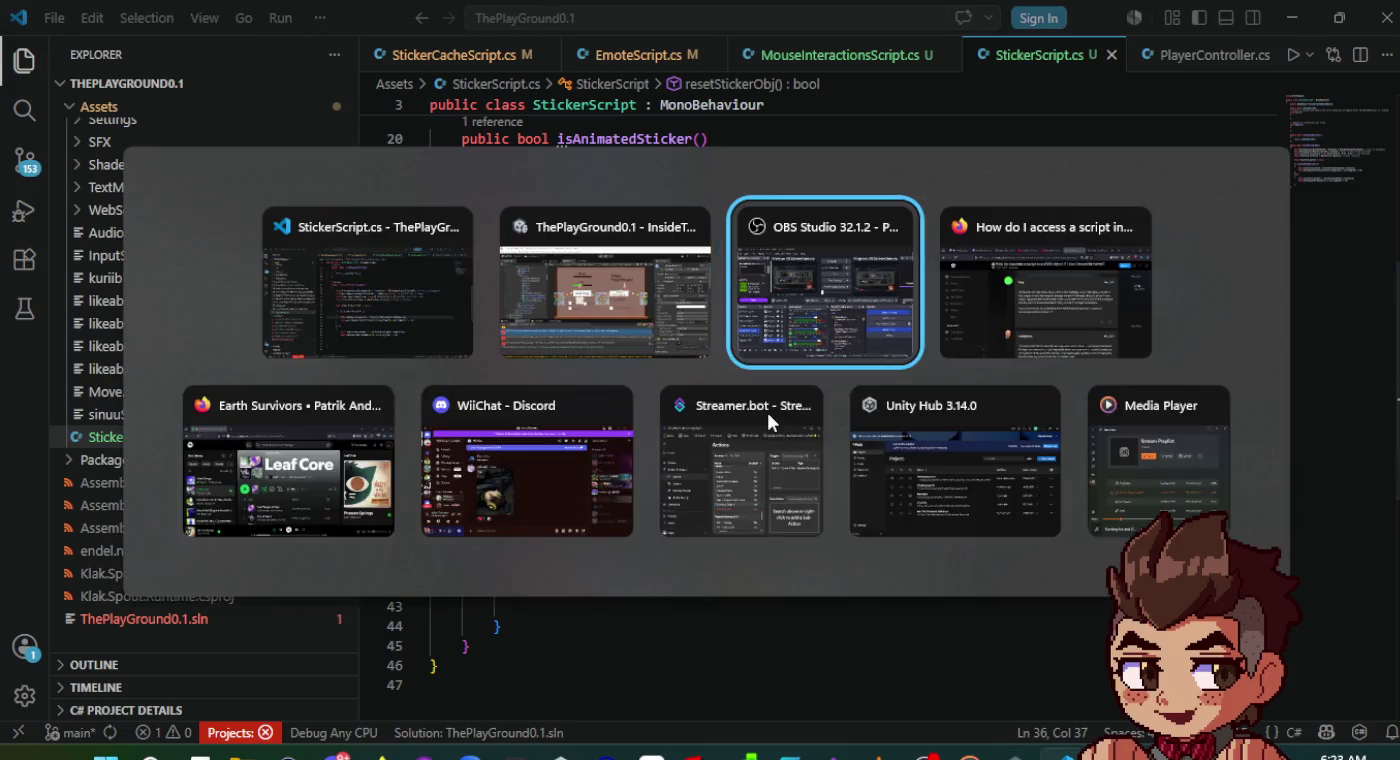
key("alt+Tab")
key("alt+Tab")
key("alt+Tab")
key("alt+shift+Tab")
key("alt+shift+Tab")
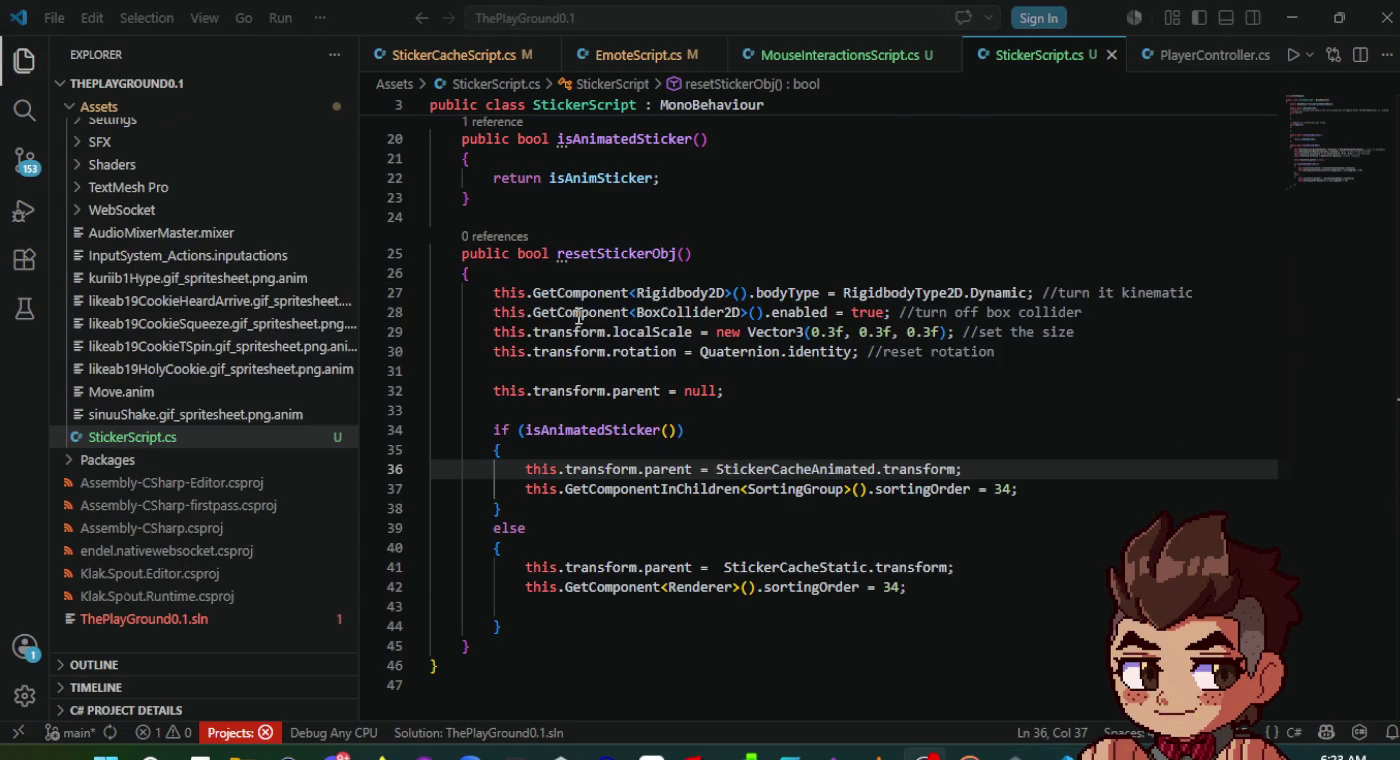
left_click(837, 55)
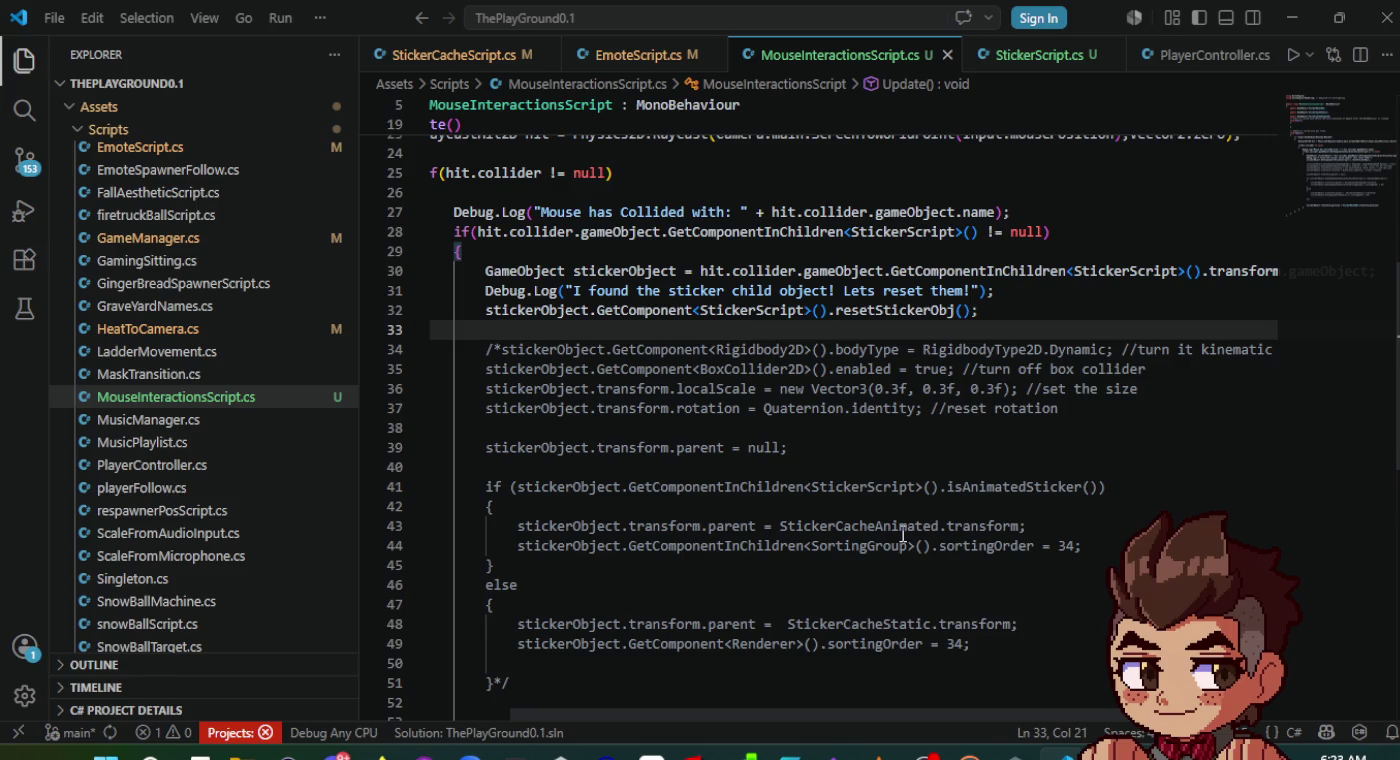
left_click(1034, 57)
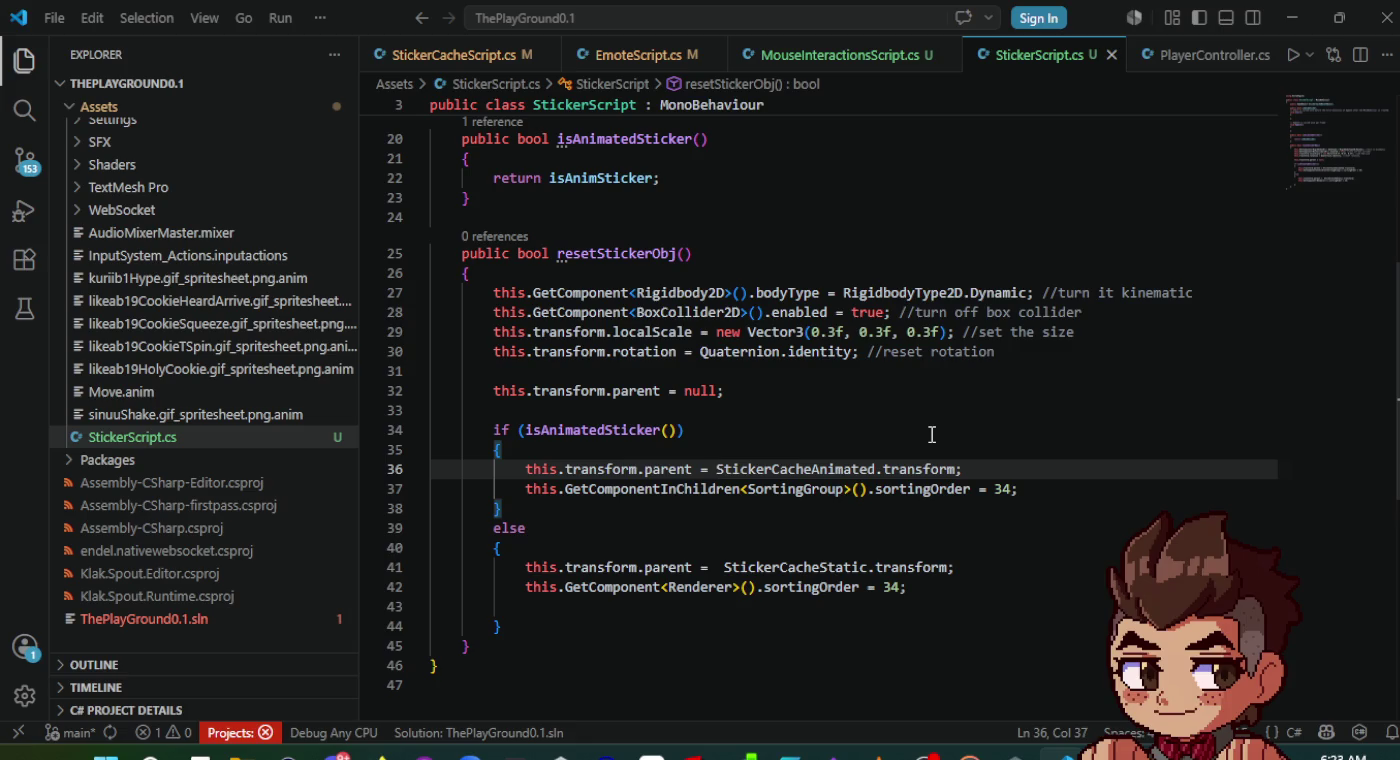
scroll(800, 401, "up", 2)
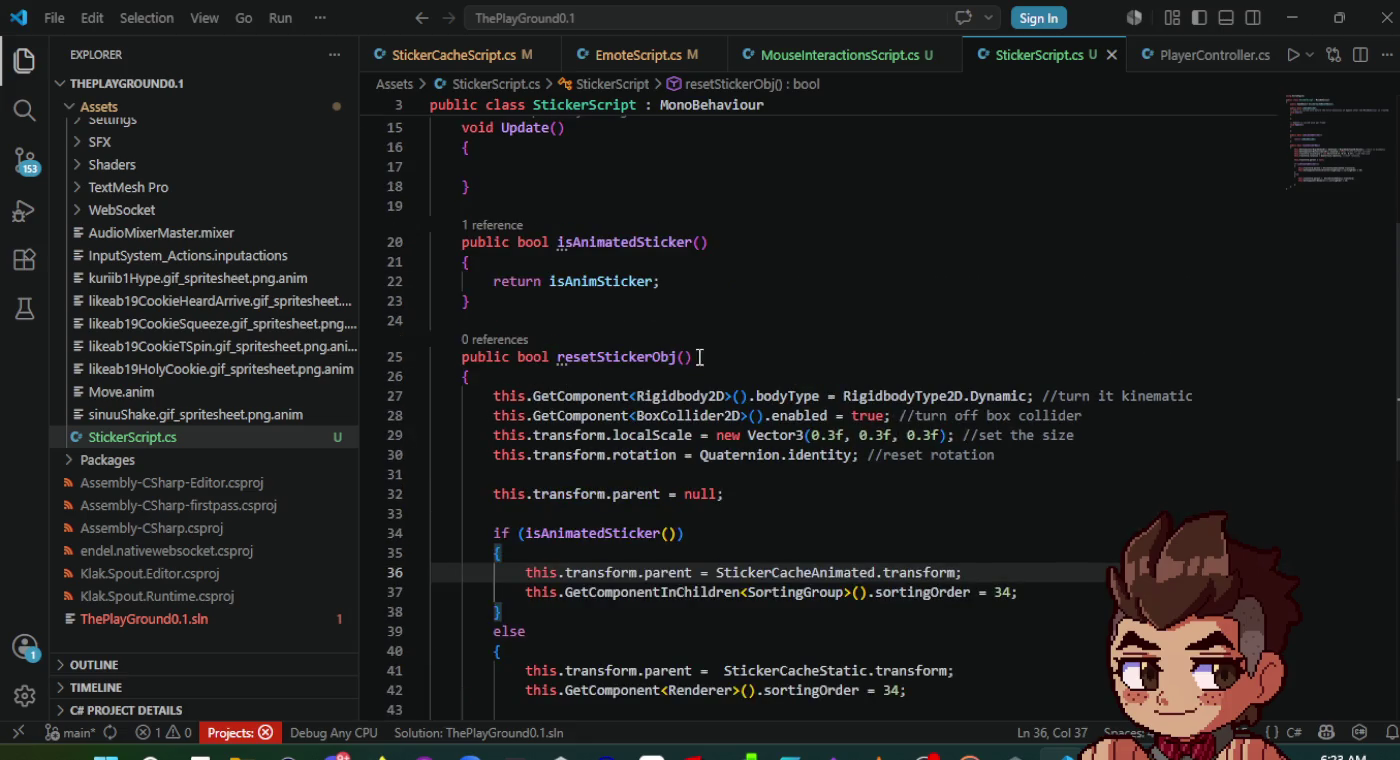
left_click(684, 356)
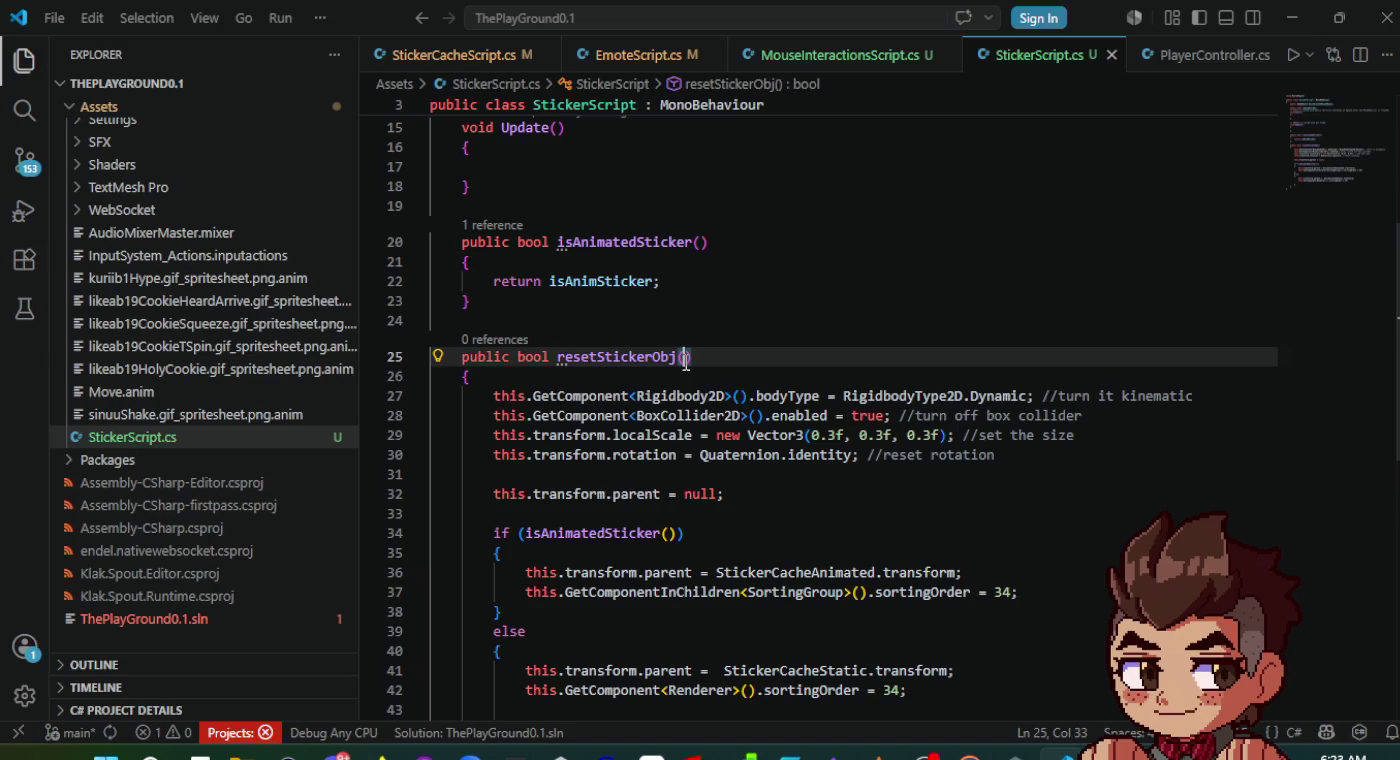
- Add two GameObject parameters to resetStickerObj's signature
type("game")
key("BackSpace")
key("BackSpace")
key("BackSpace")
type("Gameo")
key("BackSpace")
key("BackSpace")
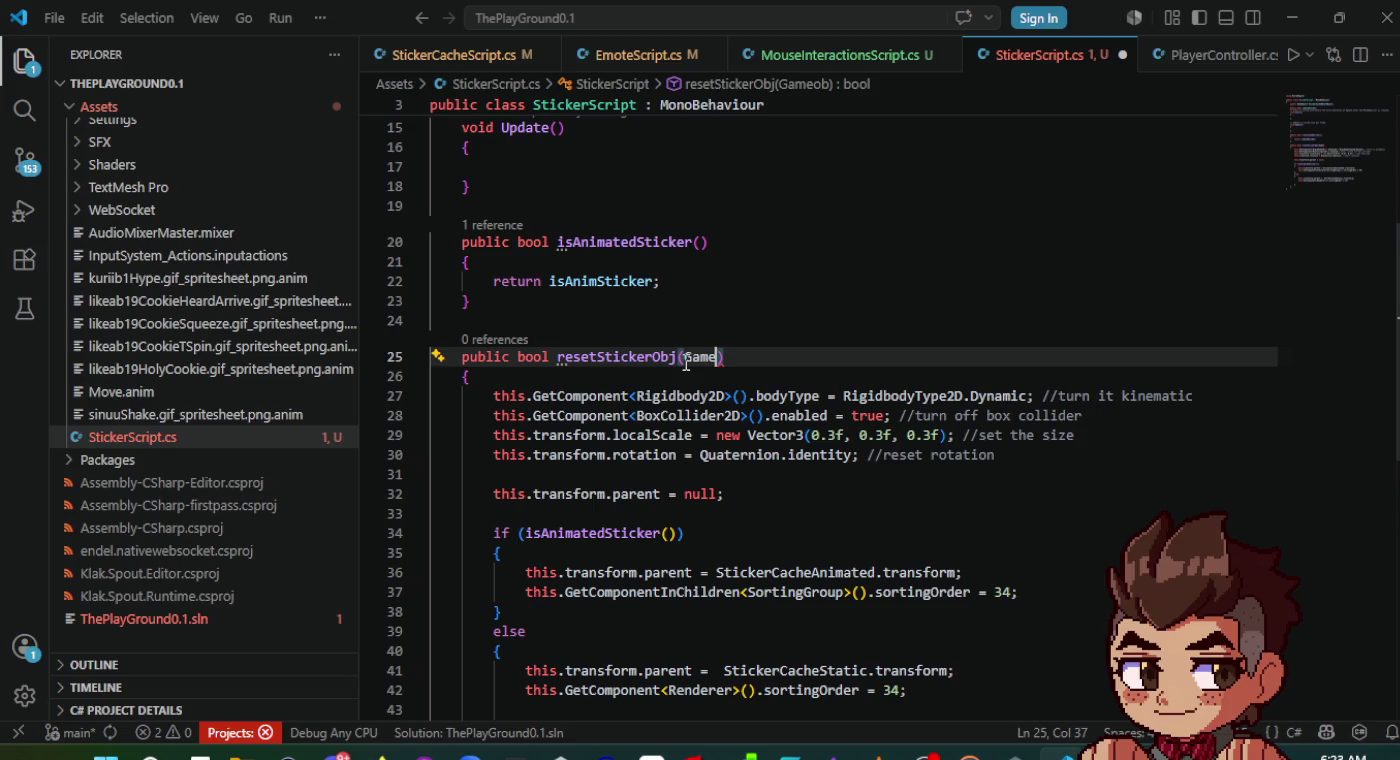
type("ct ")
type("anim")
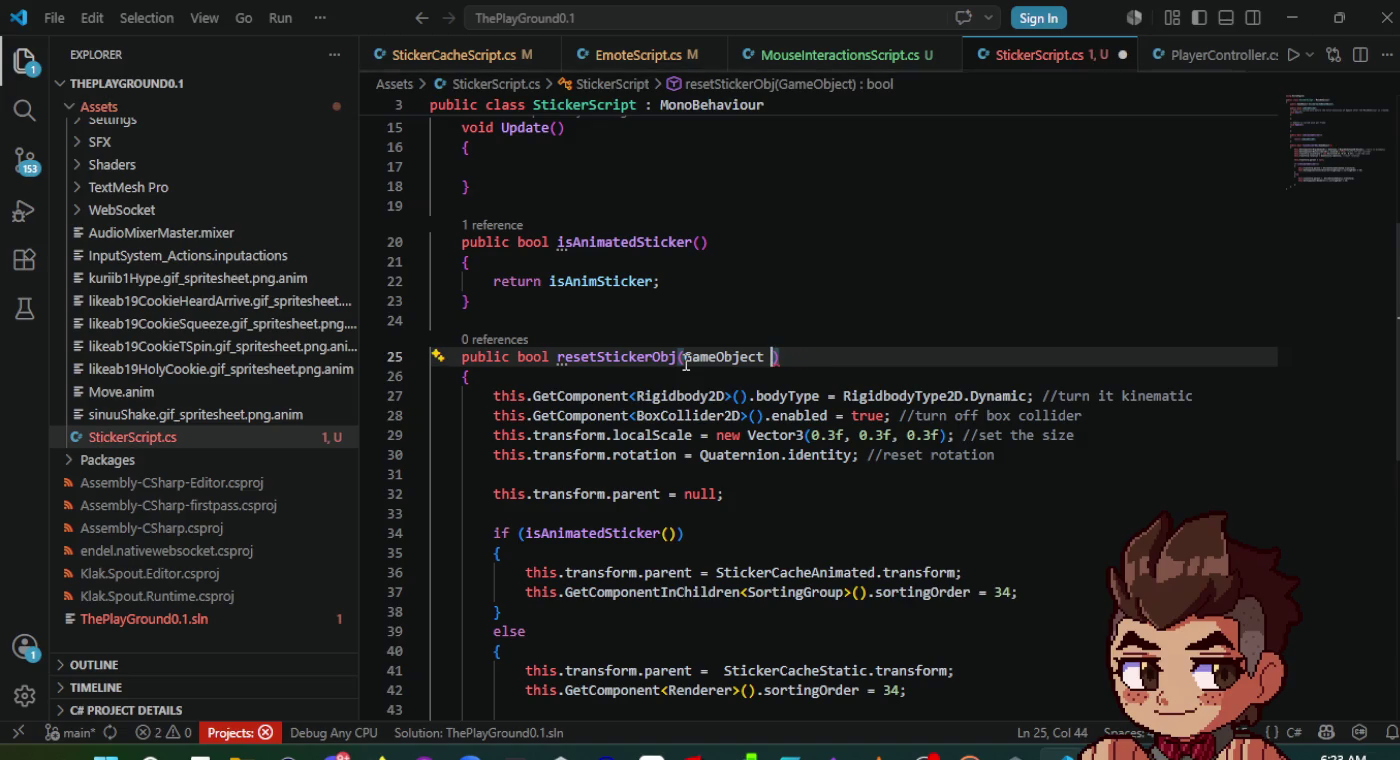
type("StickerAnimatedCache")
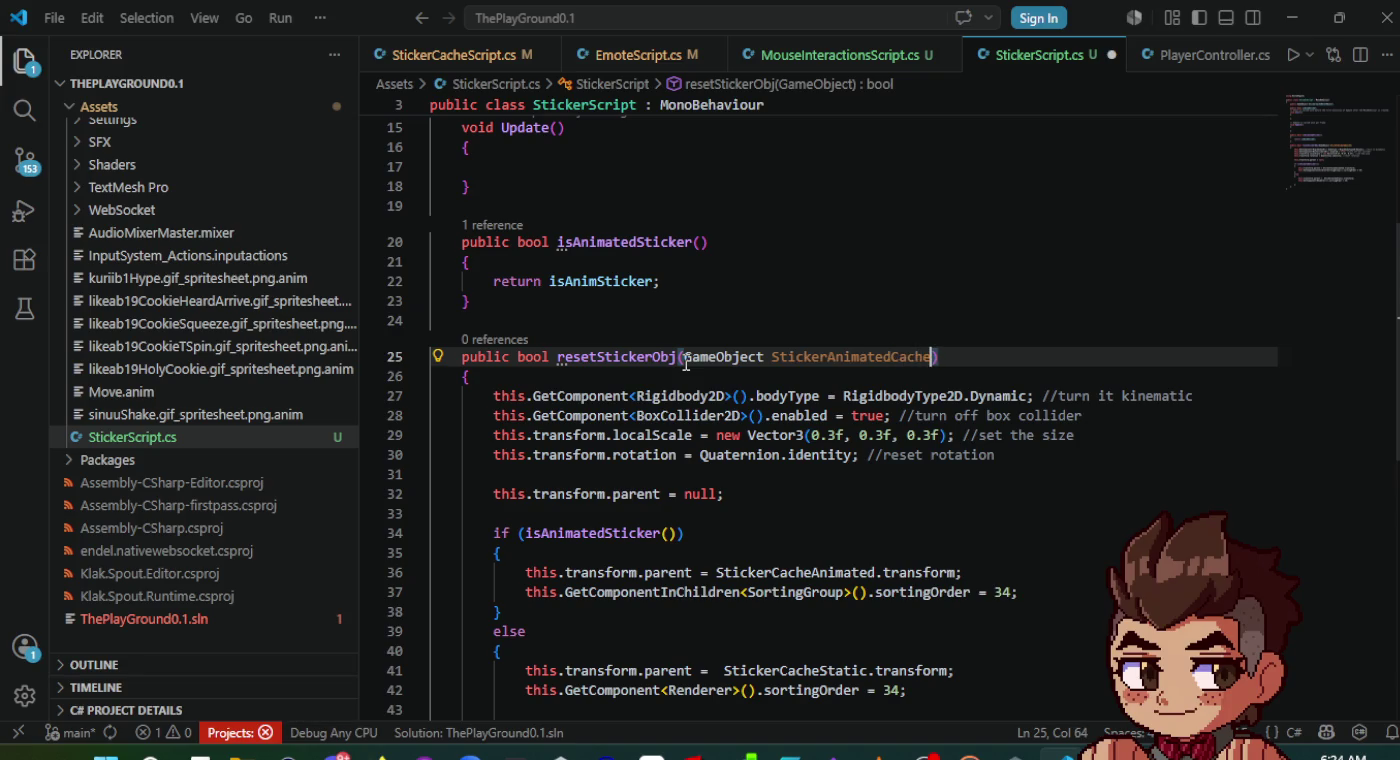
type(", Game")
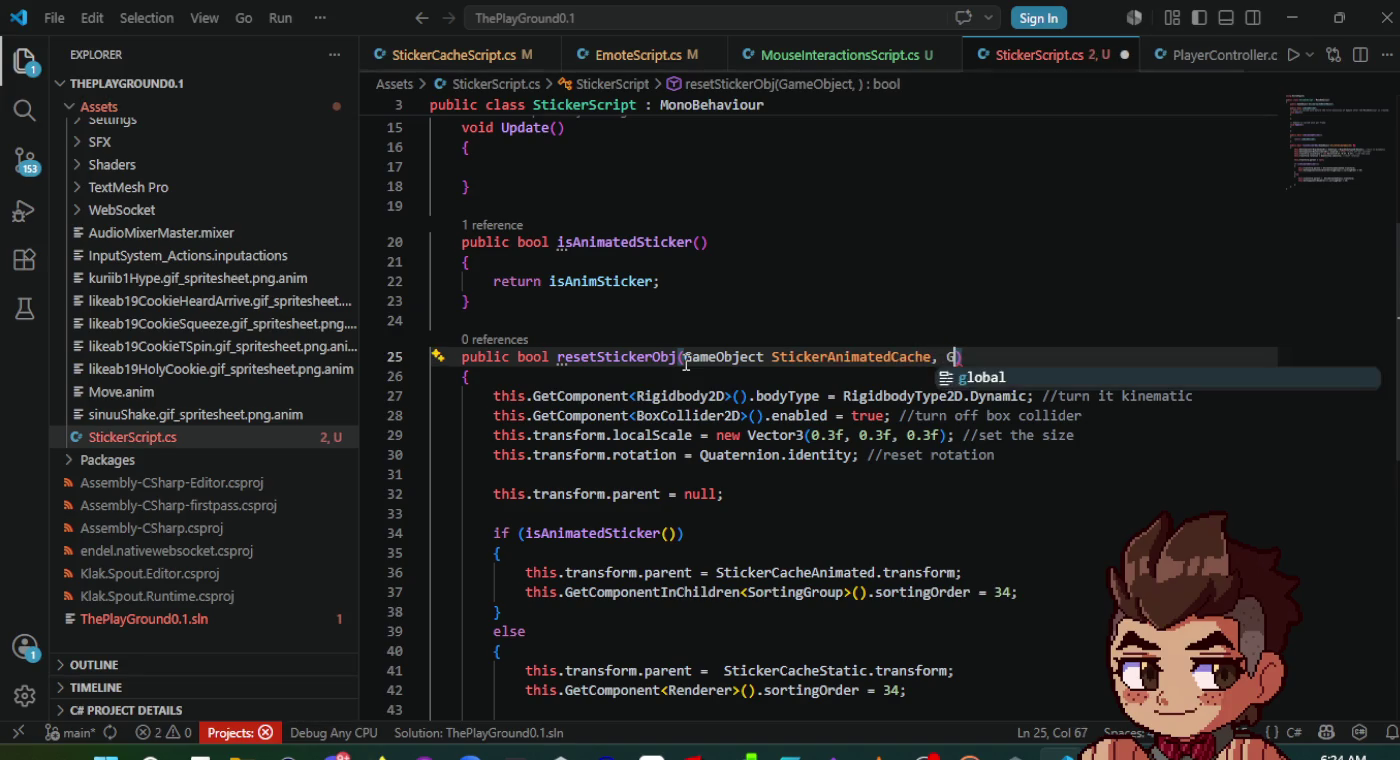
type("o")
key("Tab")
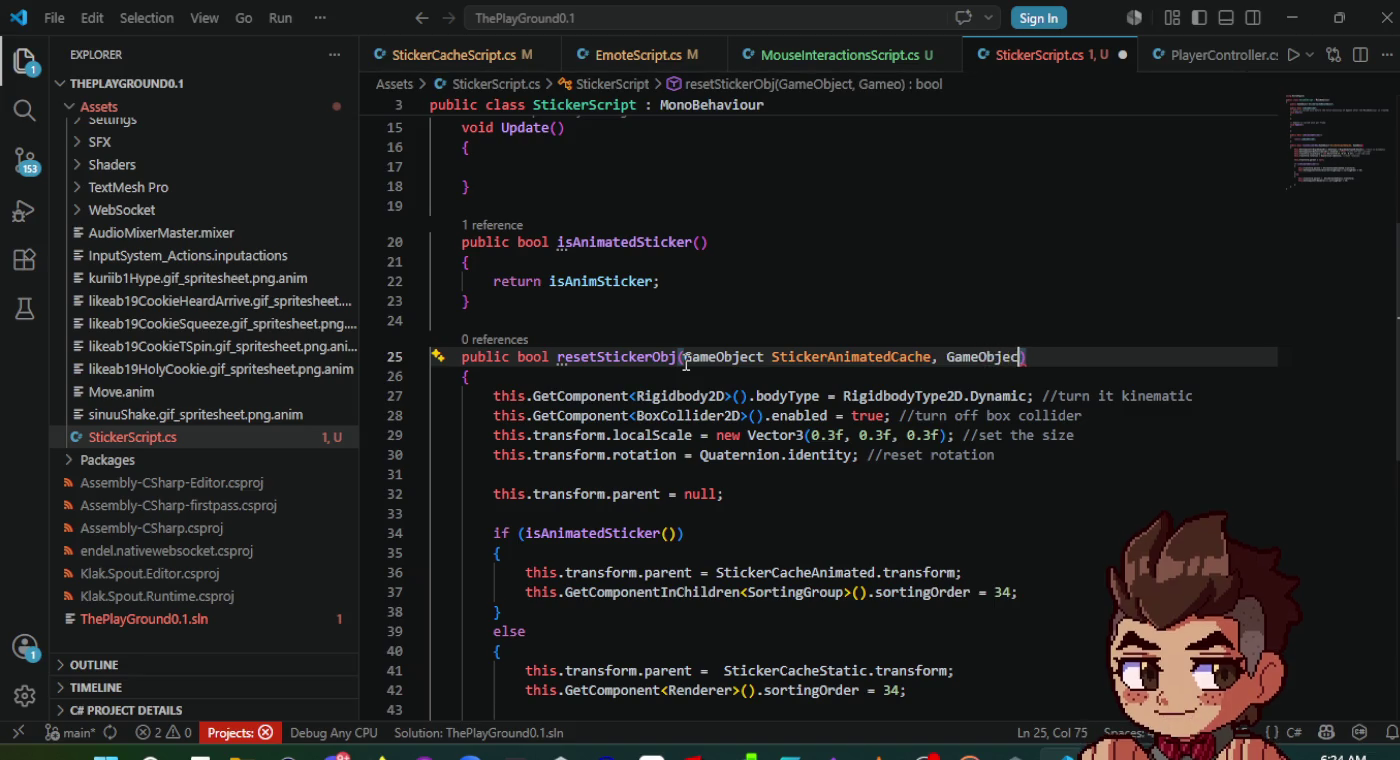
type("t StickerStaticCache")
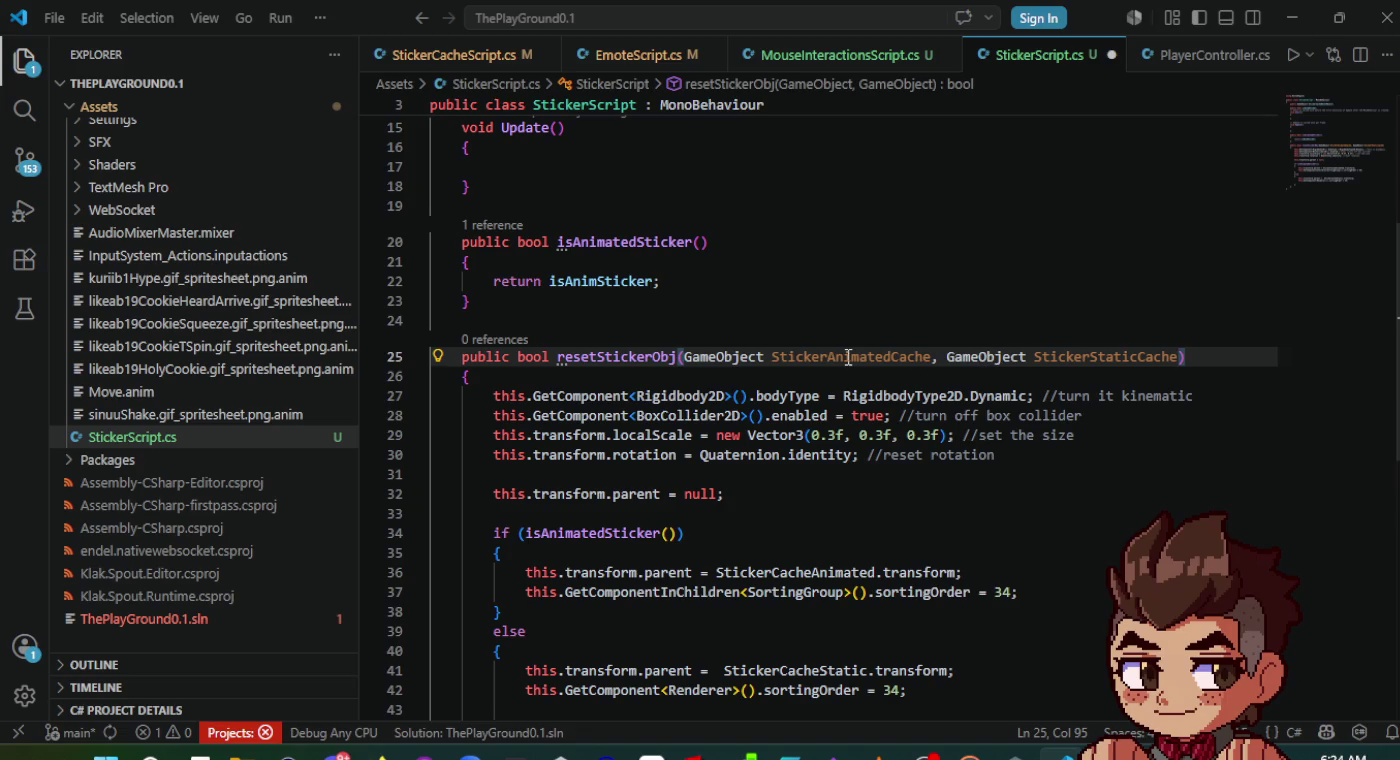
- Name the parameters StickerAnimatedCache and StickerStaticCache
key("ctrl+shift+Left")
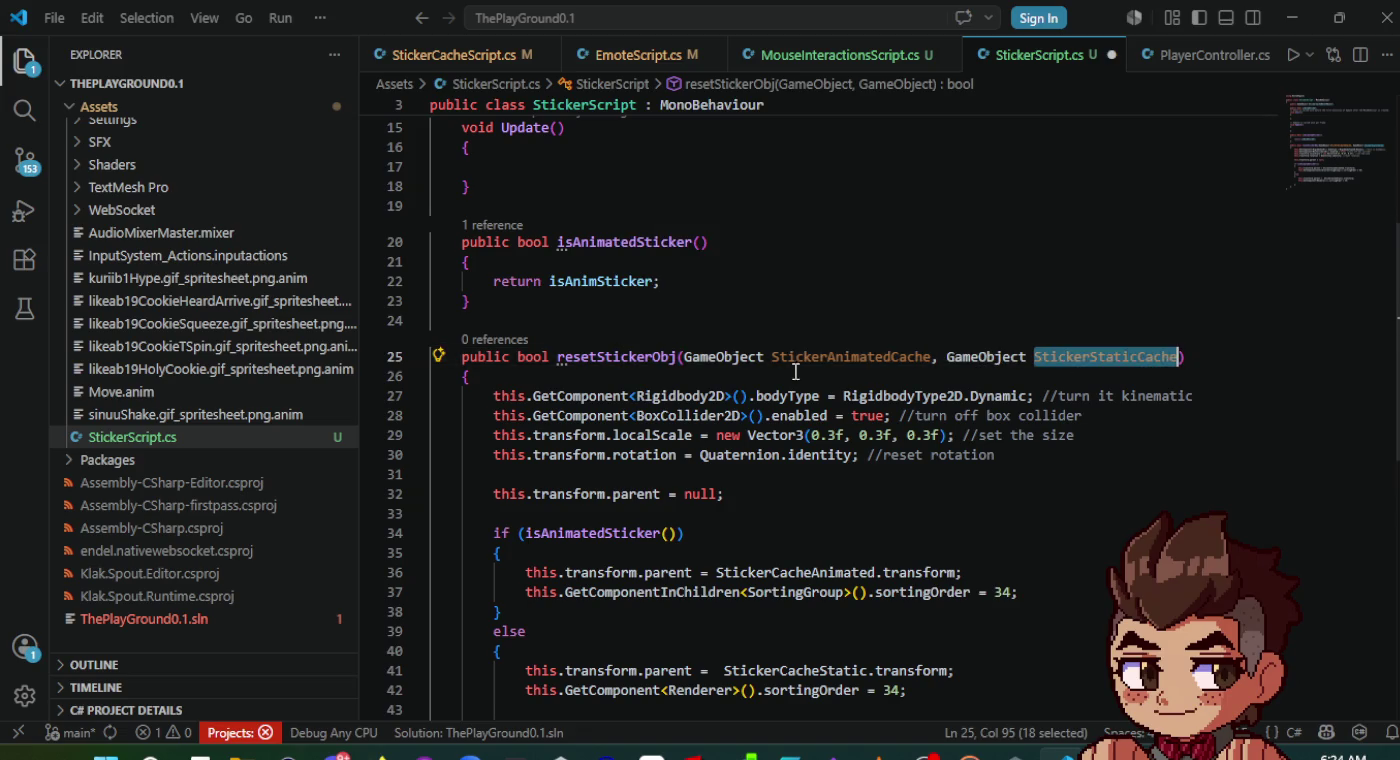
key("ctrl+c")
double_click(834, 357)
key("ctrl+v")
left_click(1115, 357)
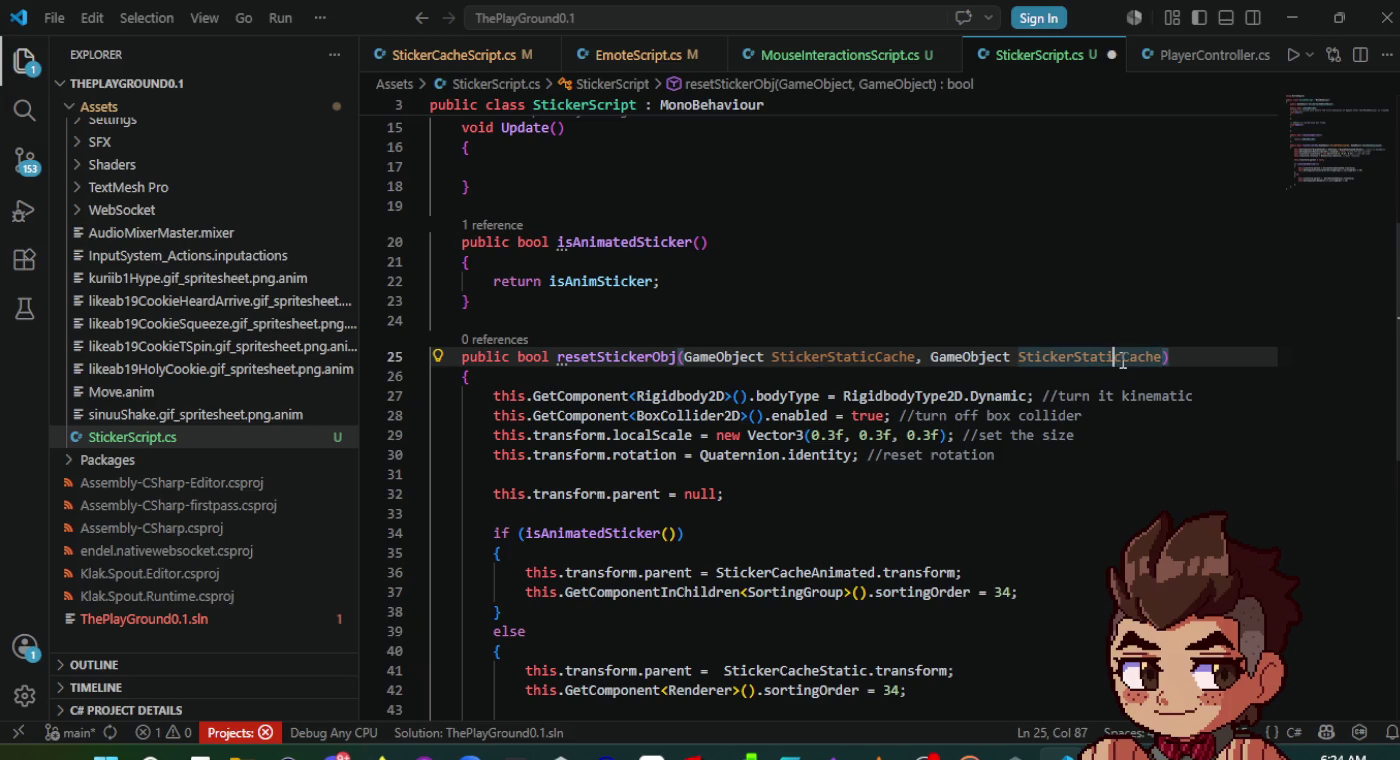
key("BackSpace")
key("BackSpace")
key("BackSpace")
type("Animated")
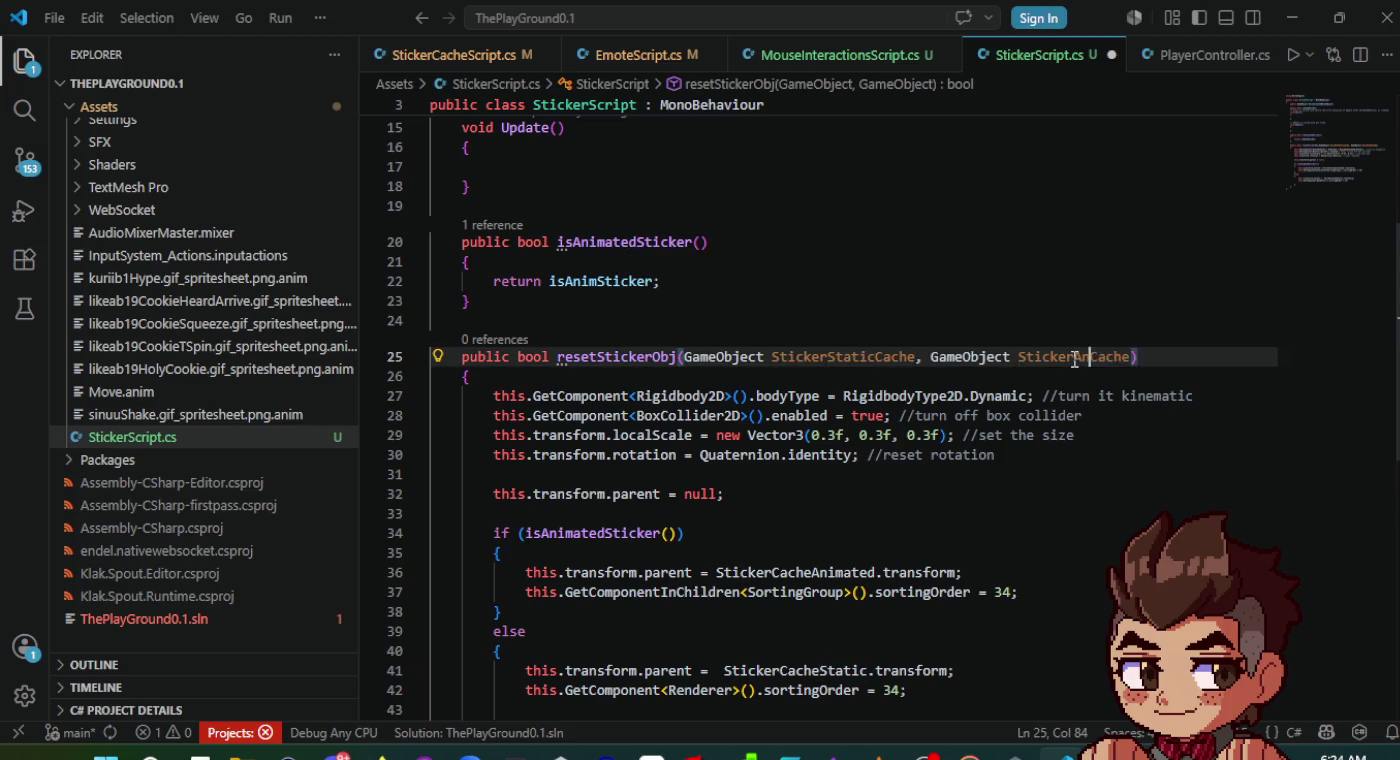
- Replace StickerCacheAnimated and StickerCacheStatic in the if/else branches with the matching new parameters
double_click(869, 358)
key("ctrl+c")
double_click(785, 574)
key("ctrl+v")
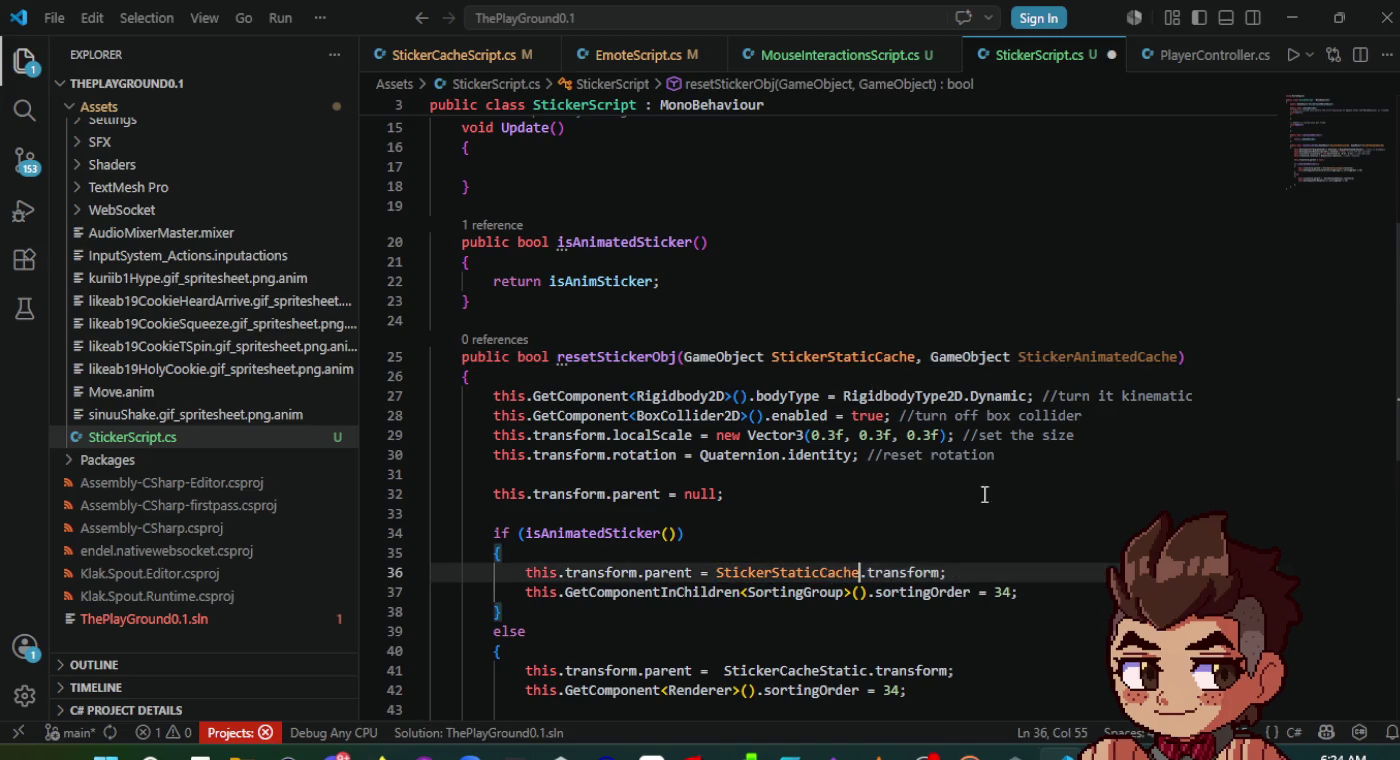
double_click(1078, 356)
key("ctrl+c")
double_click(797, 577)
key("ctrl+v")
double_click(850, 358)
double_click(808, 671)
key("ctrl+v")
scroll(903, 639, "down", 1)
left_click(897, 575)
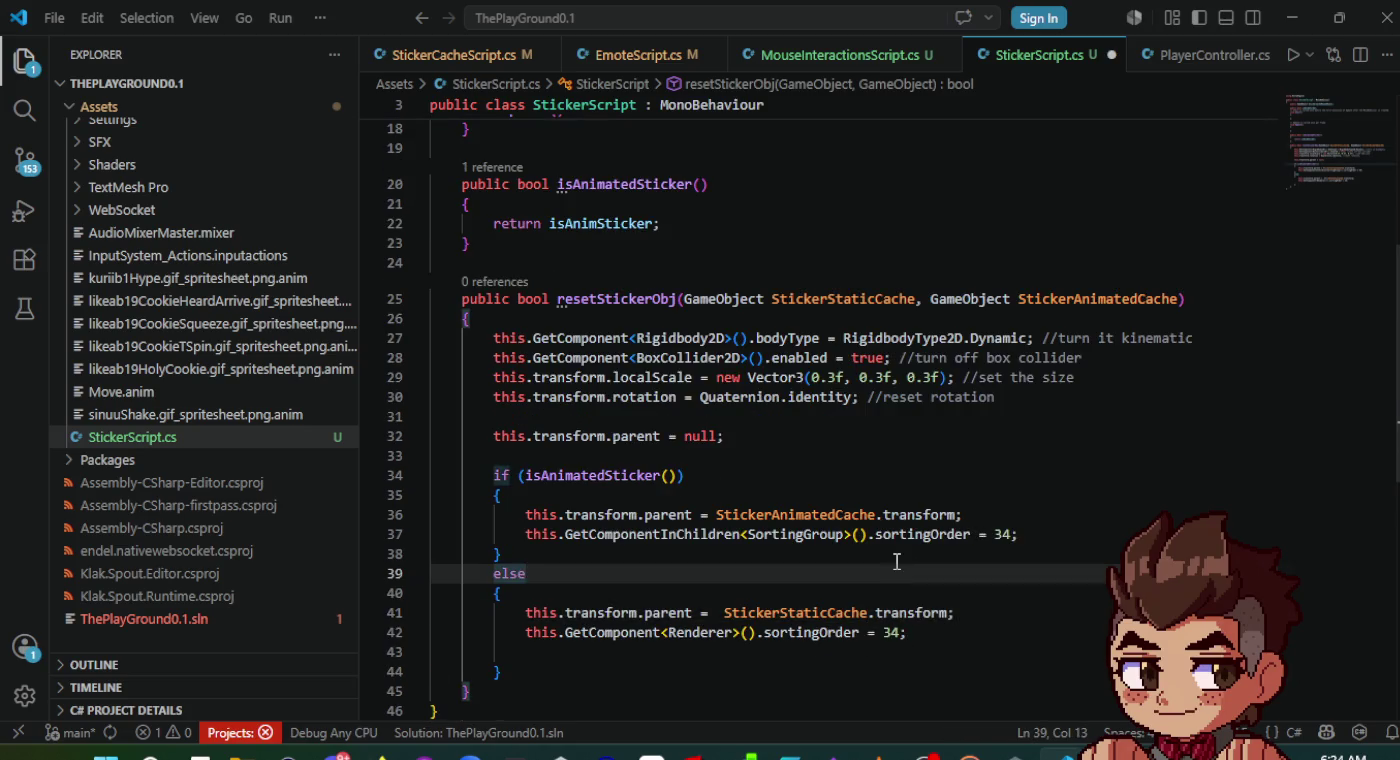
left_click(897, 561)
key("alt+Tab")
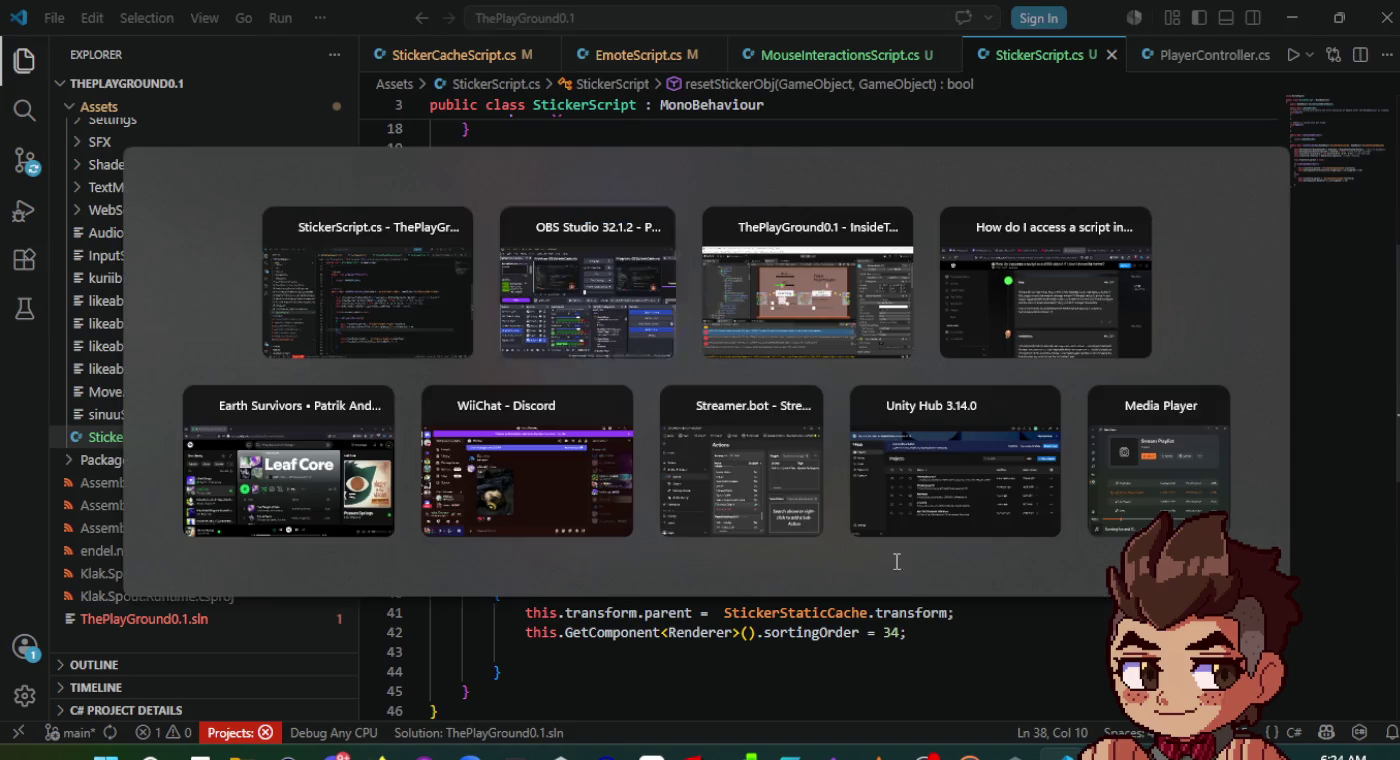
- Pass StickerCacheAnimated and StickerCacheStatic as arguments to the resetStickerObj call on line 32
key("alt+Tab")
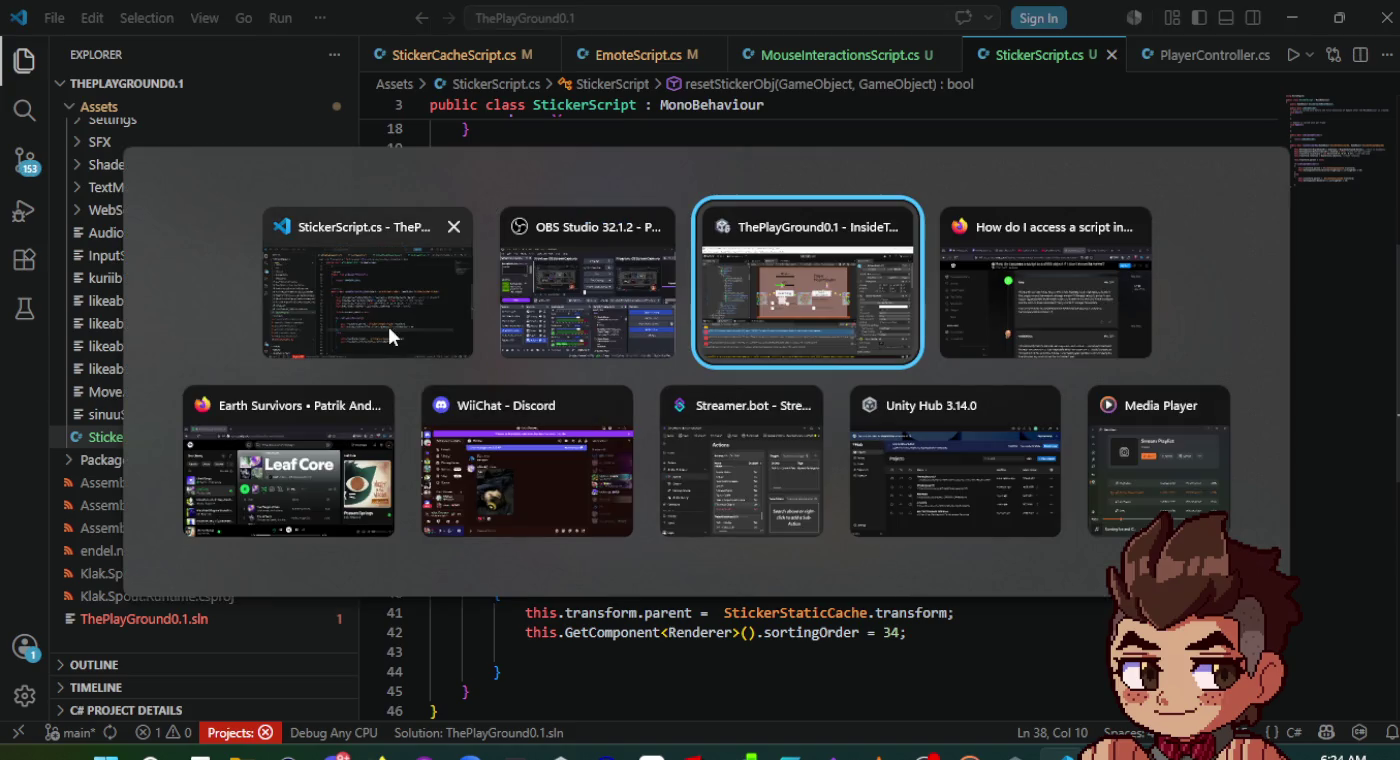
left_click(387, 322)
left_click(798, 57)
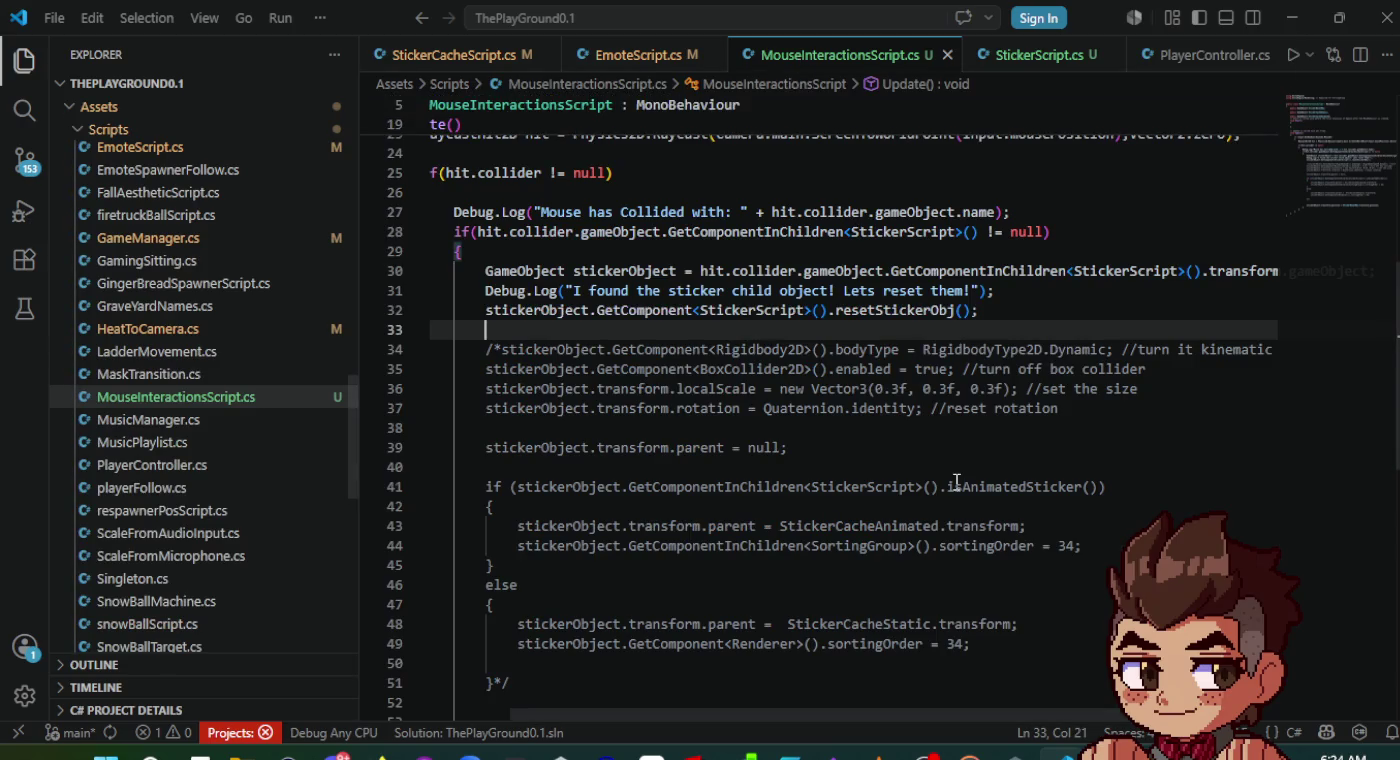
left_click(962, 311)
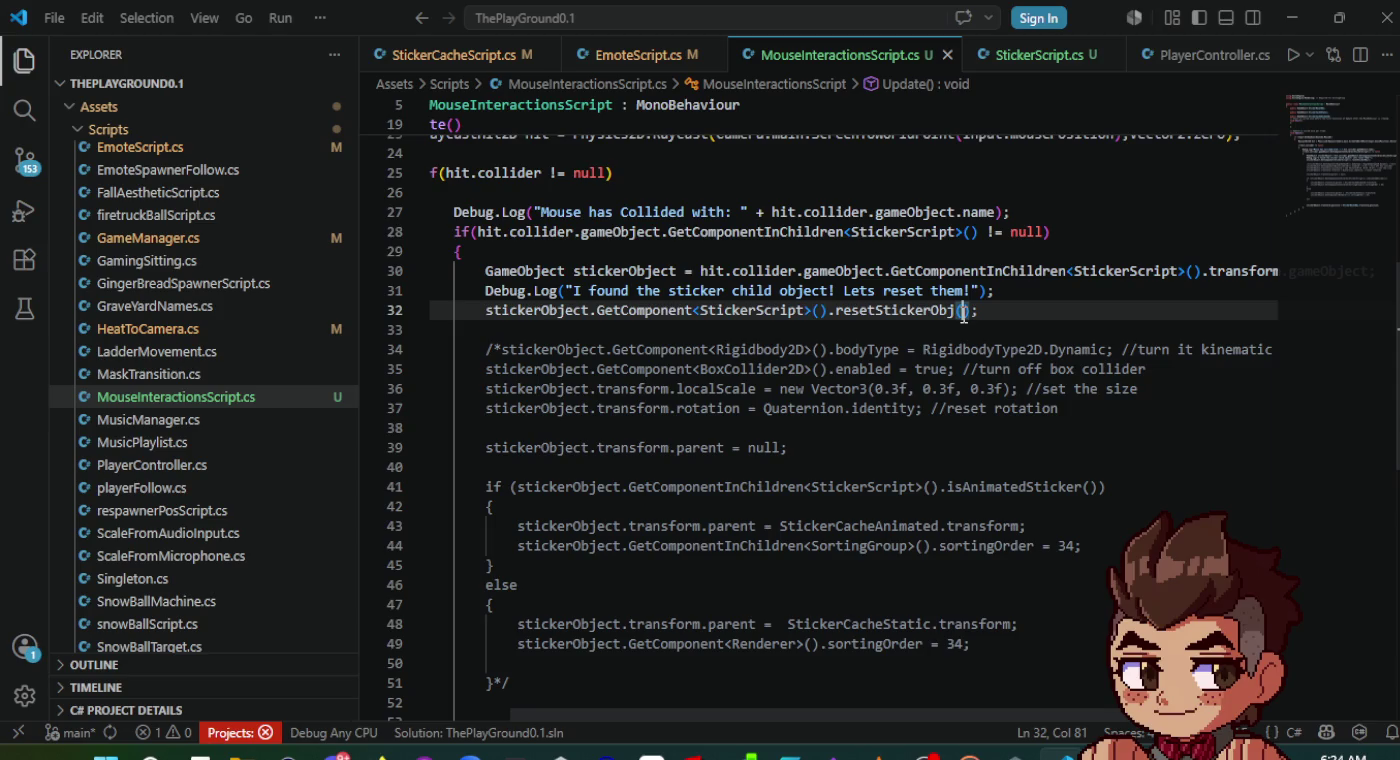
type("stic")
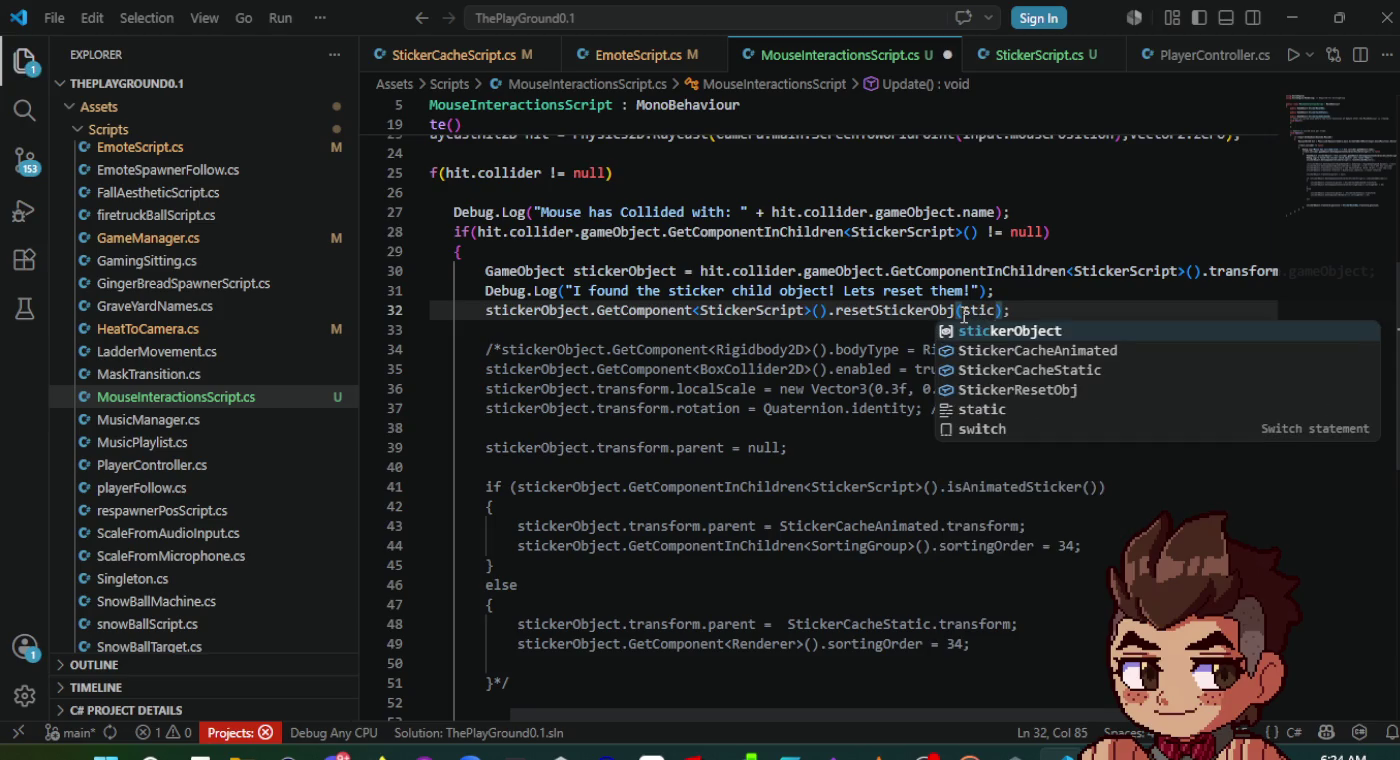
key("Up")
key("Up")
key("Up")
key("Return")
key("Return")
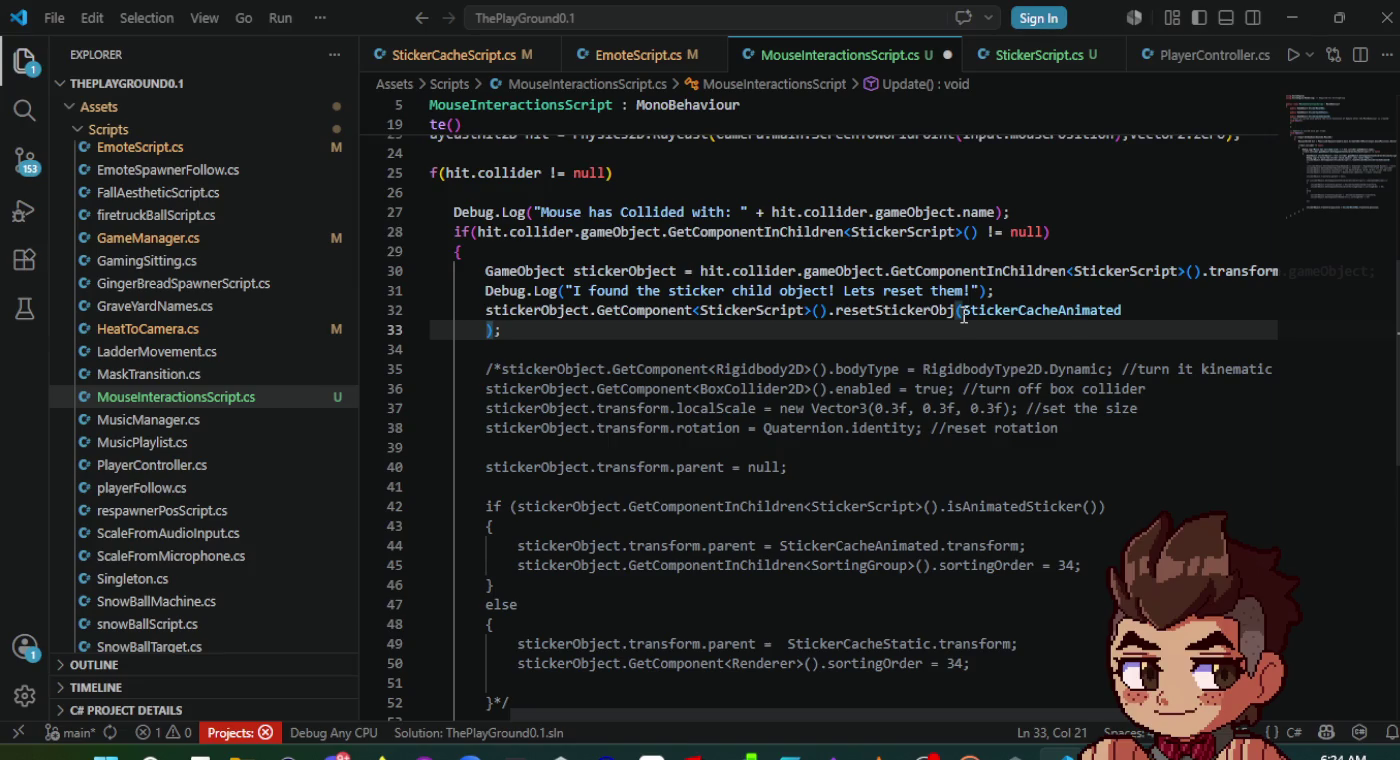
key("ctrl+z")
type(", Stocle")
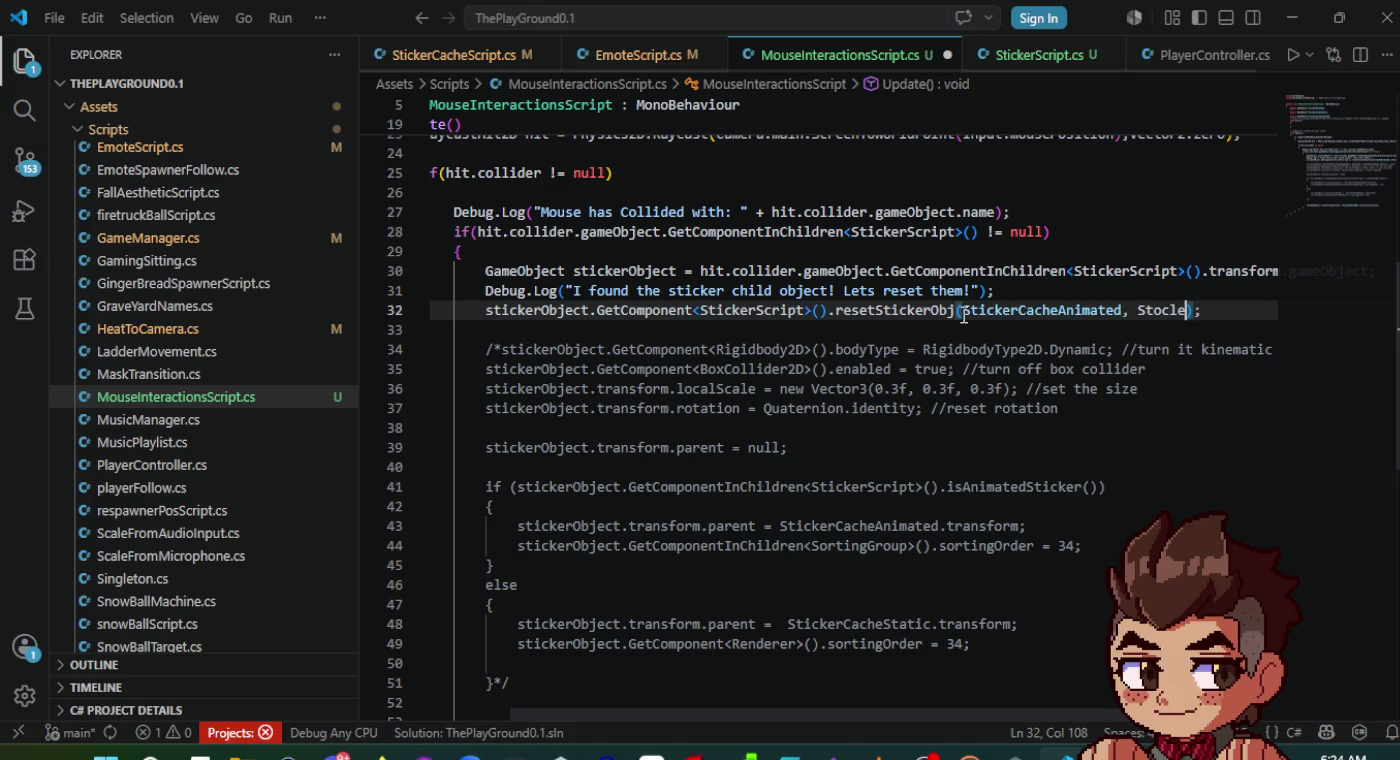
type("ick")
key("Down")
key("Tab")
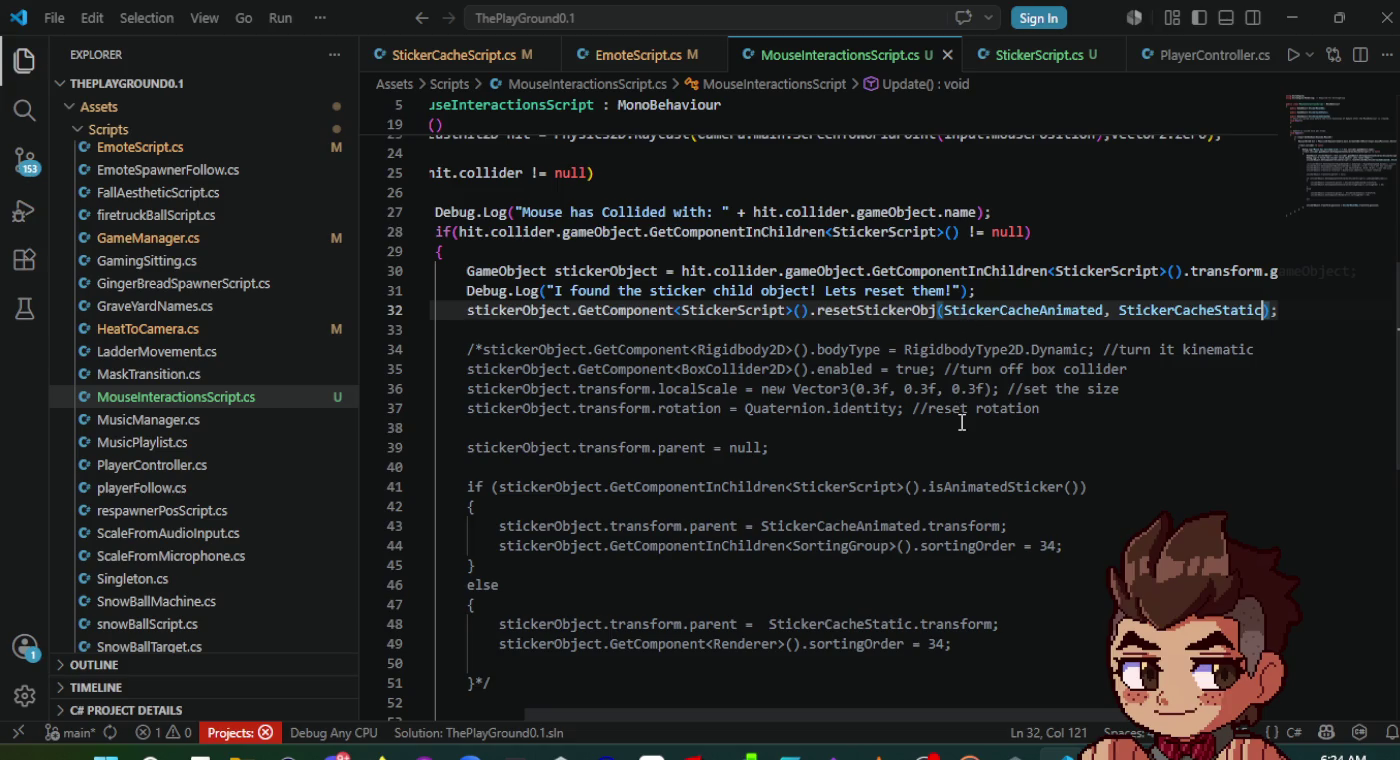
key("alt+Tab")
key("alt+Tab")
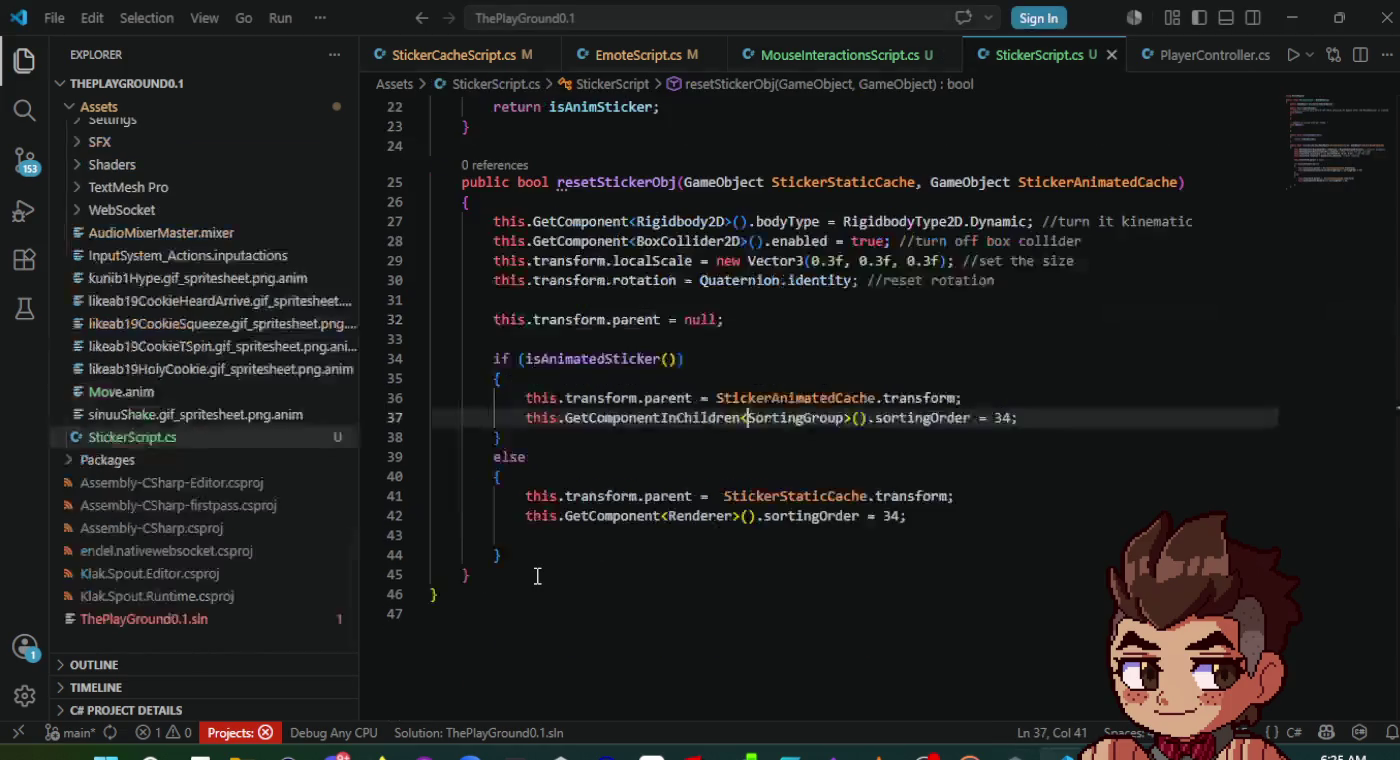
left_click(841, 55)
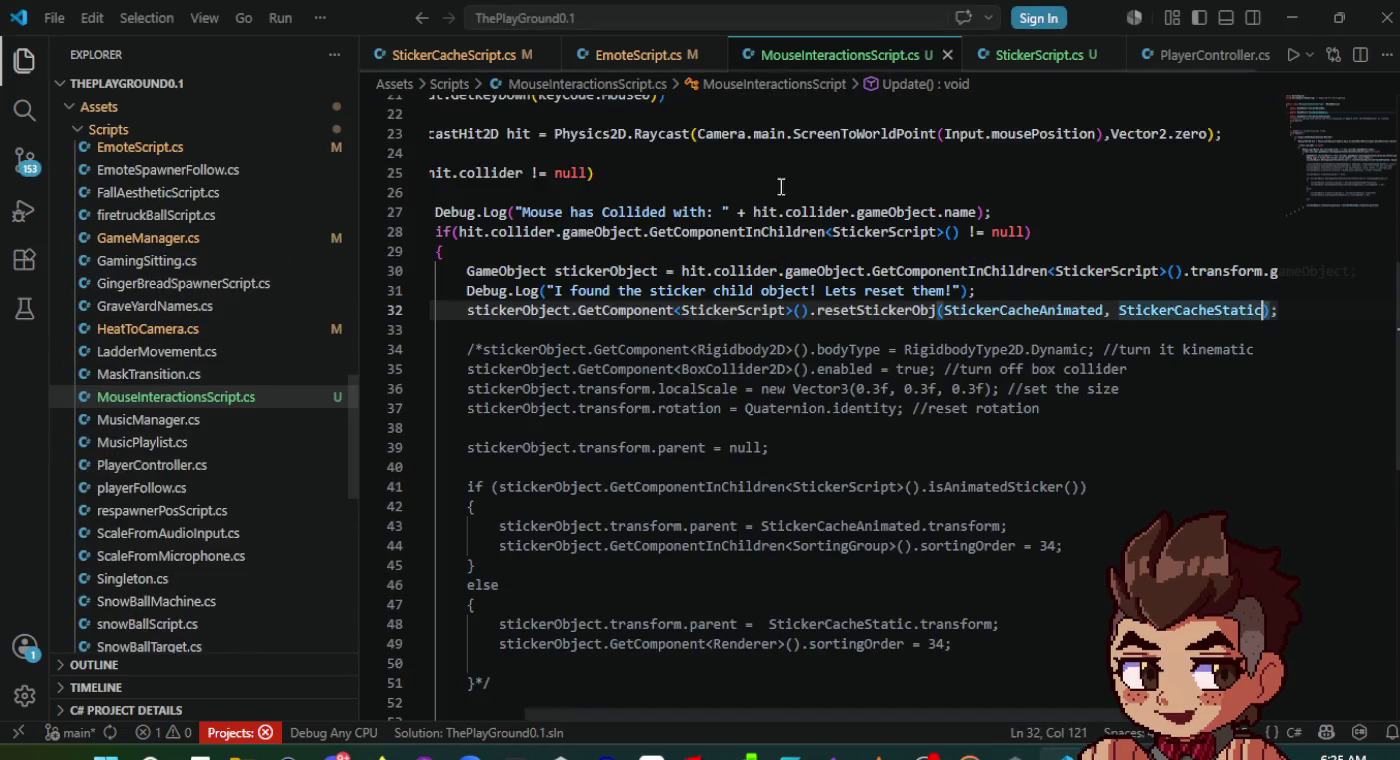
- Copy the using UnityEngine.Rendering line from MouseInteractionsScript.cs onto line 2 of StickerScript.cs
scroll(752, 231, "up", 3)
scroll(888, 152, "up", 5)
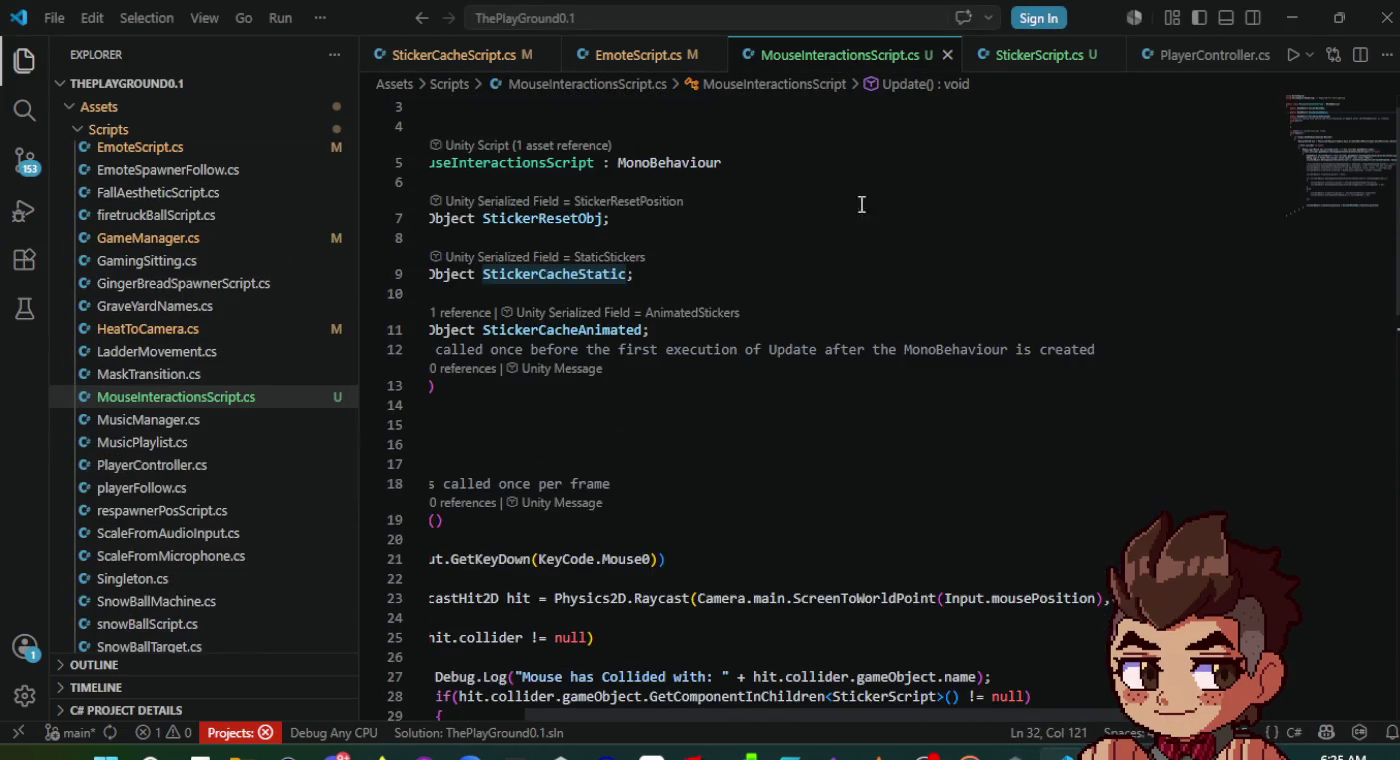
triple_click(636, 124)
key("ctrl+c")
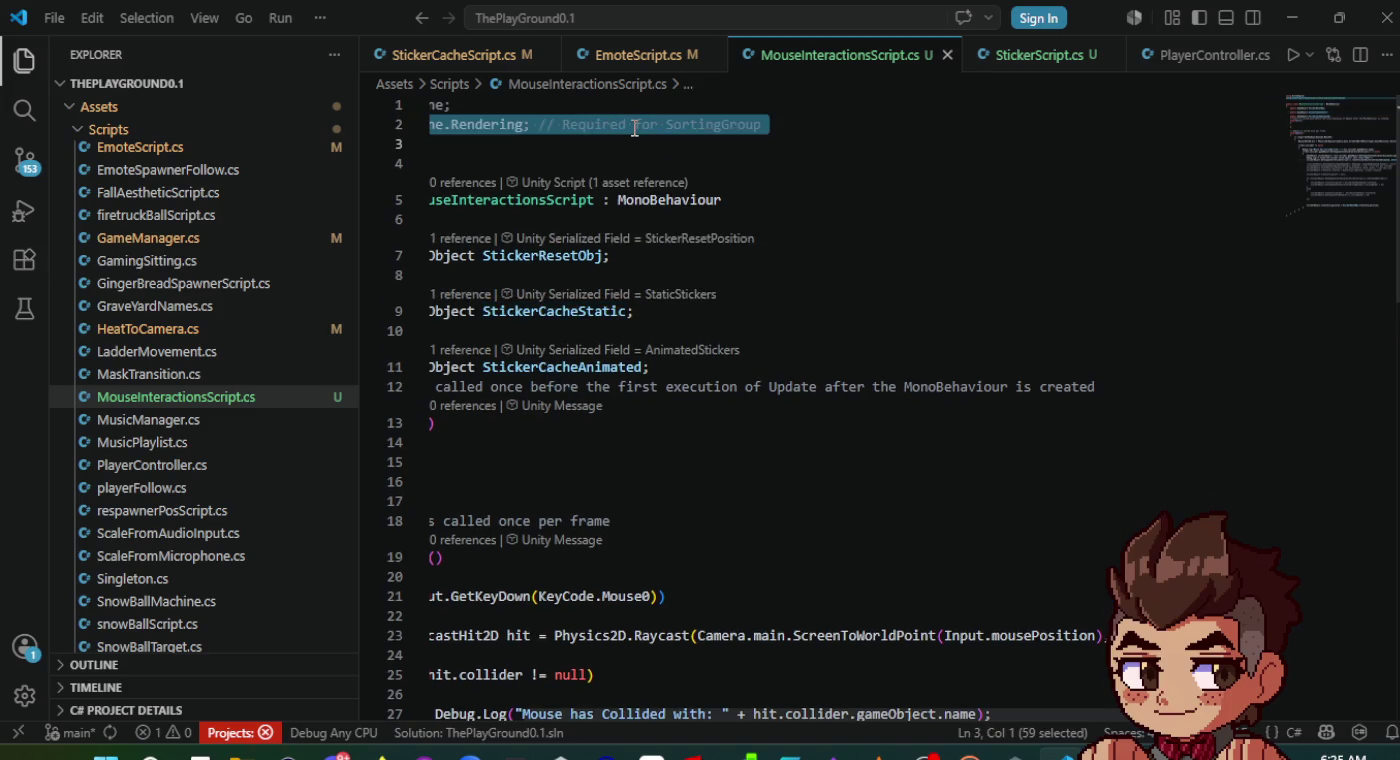
left_click(1022, 55)
scroll(709, 155, "up", 5)
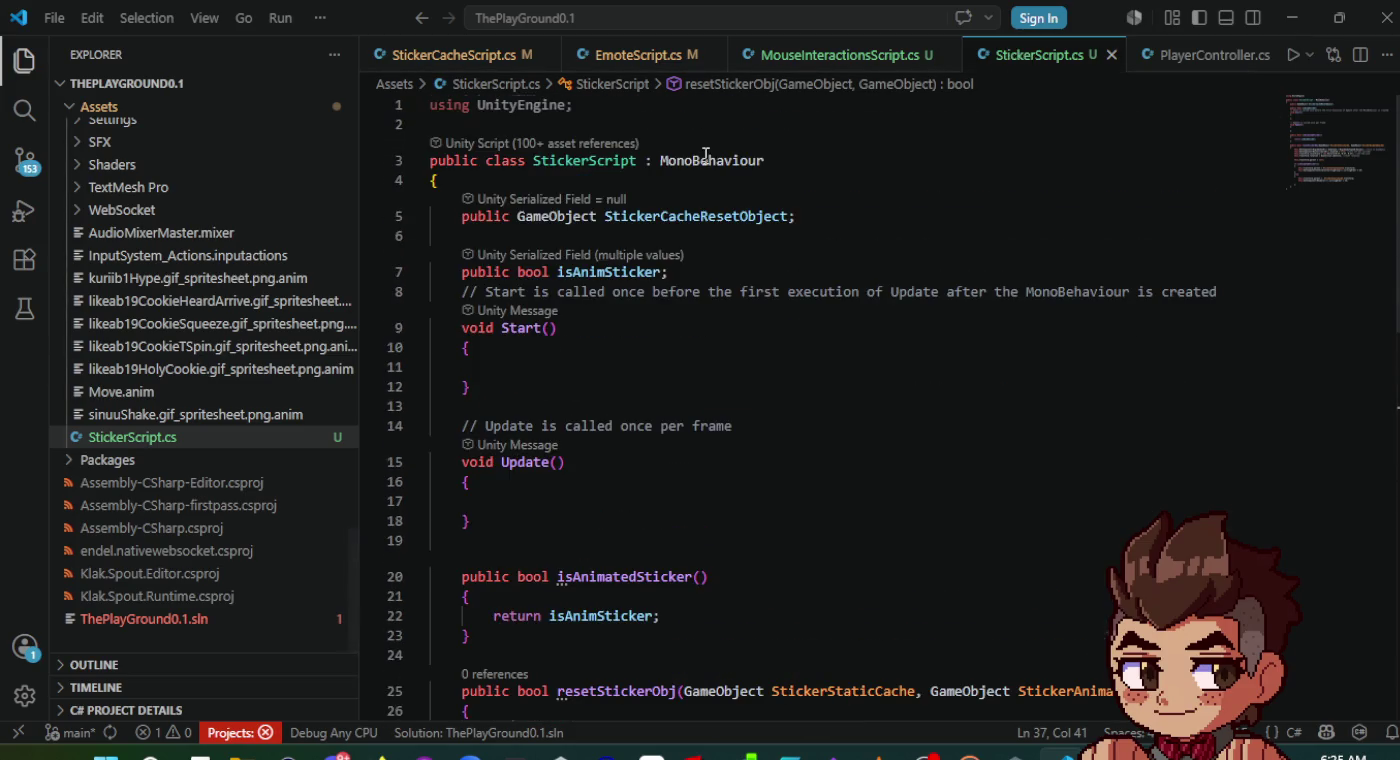
left_click(707, 122)
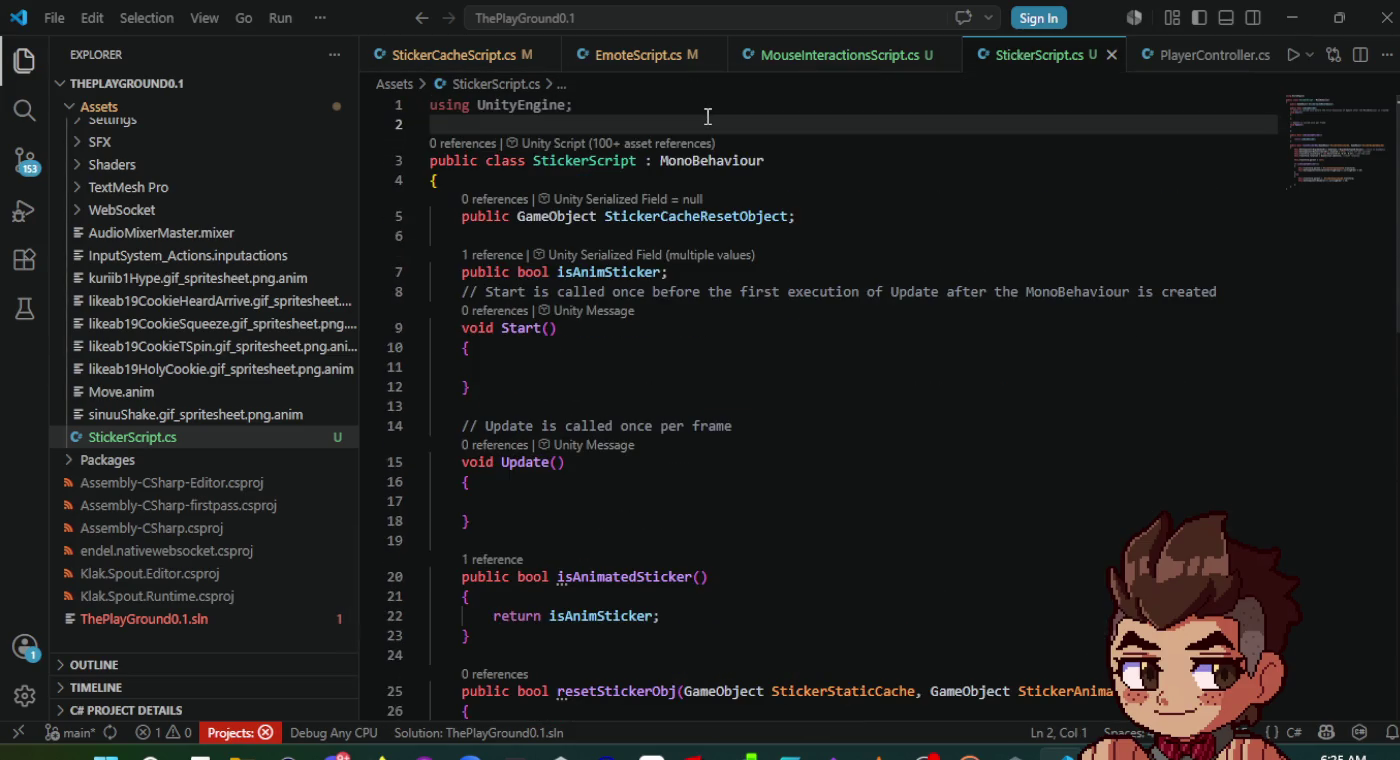
key("ctrl+v")
key("alt+Tab")
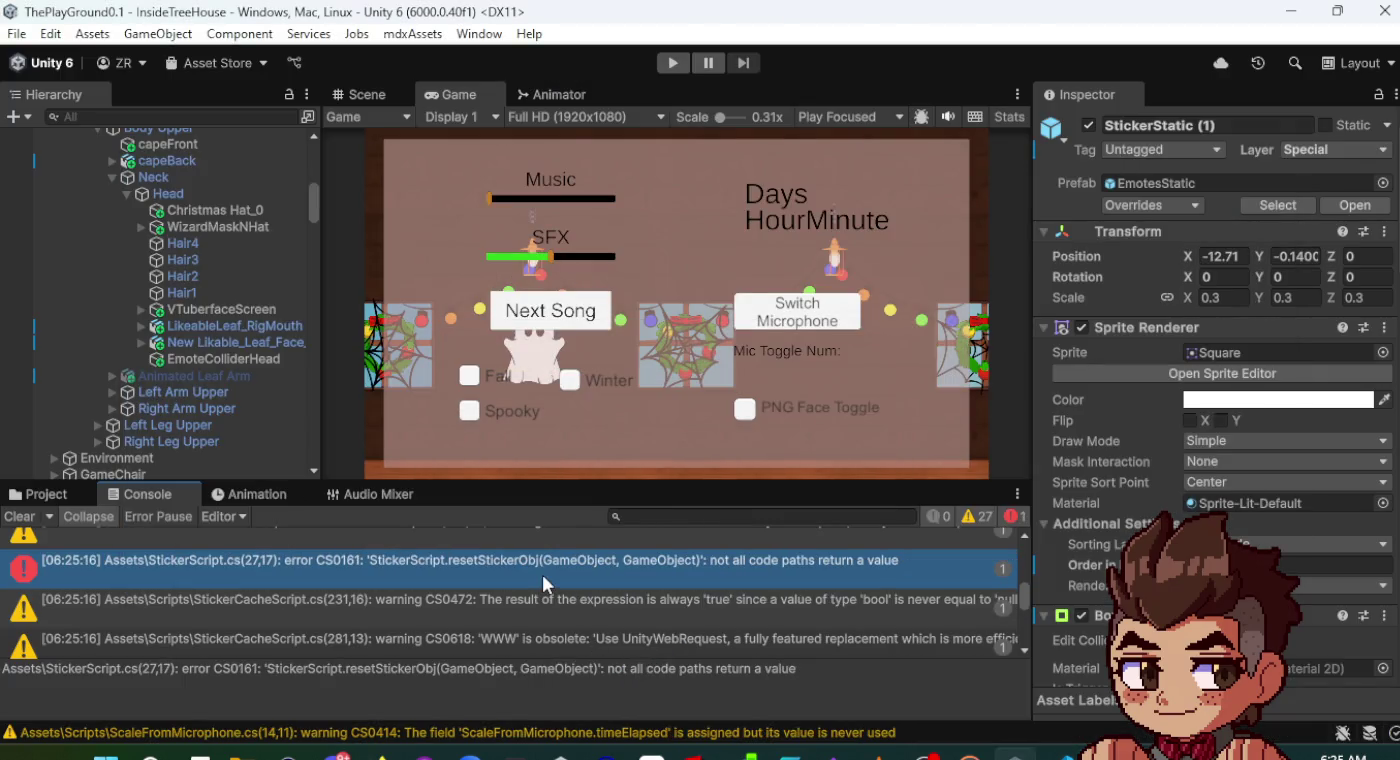
- Change resetStickerObj's return type from bool to void in StickerScript.cs and let Unity recompile
double_click(543, 560)
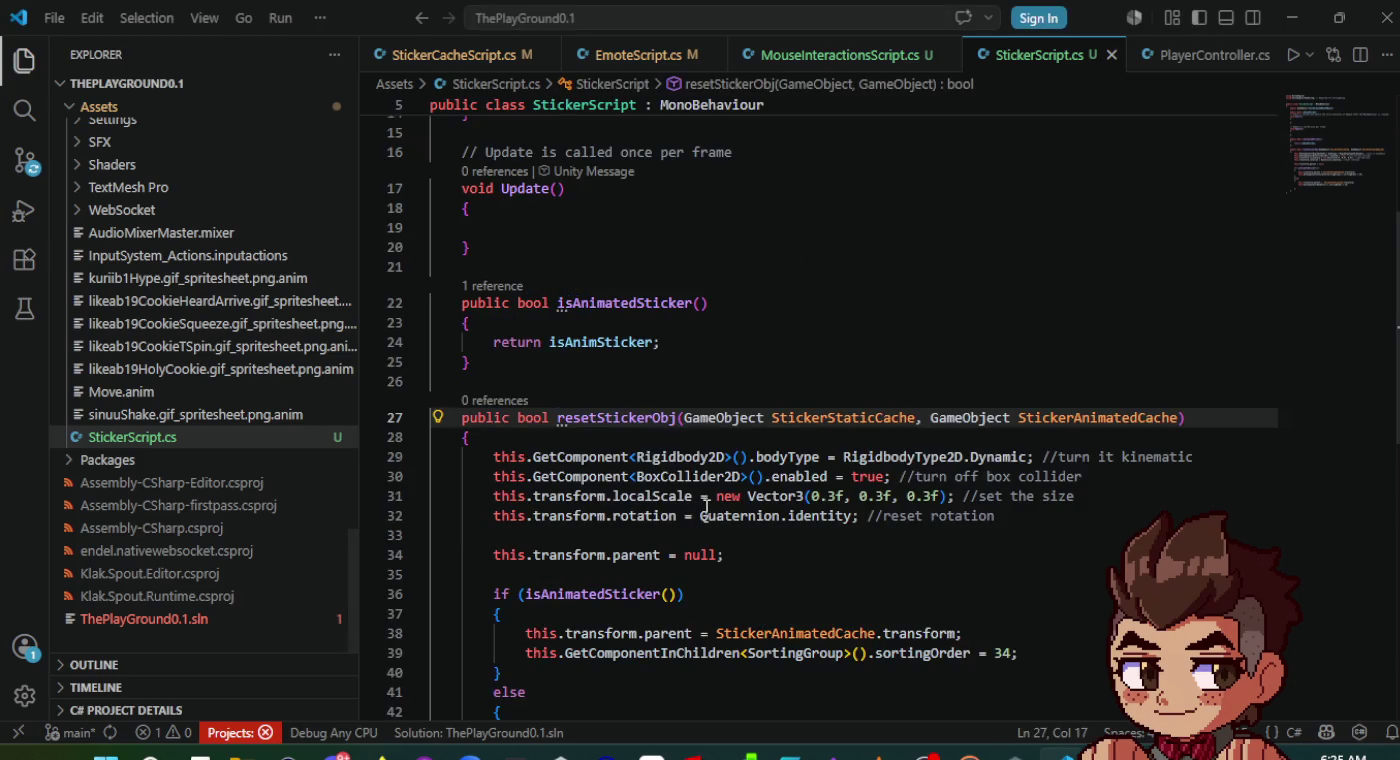
scroll(705, 507, "down", 1)
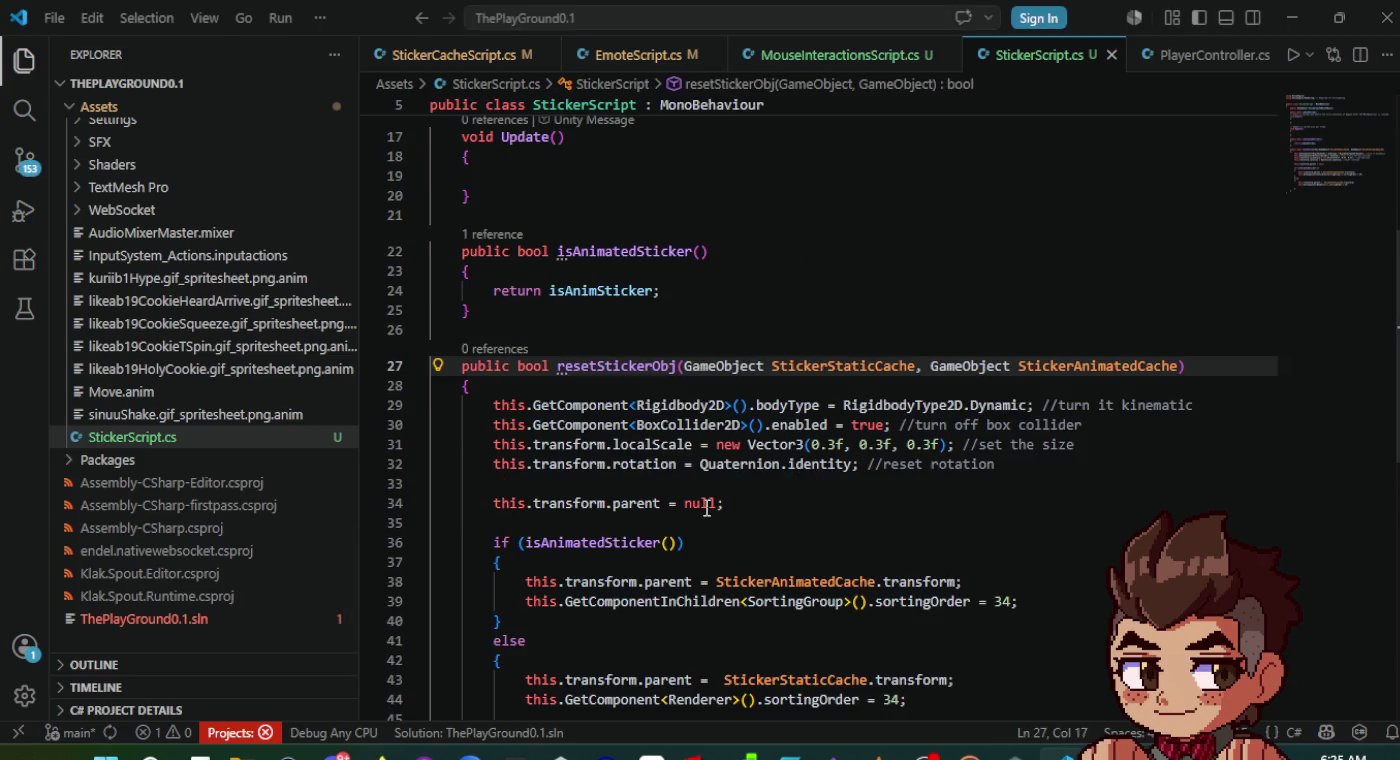
double_click(532, 366)
type("void")
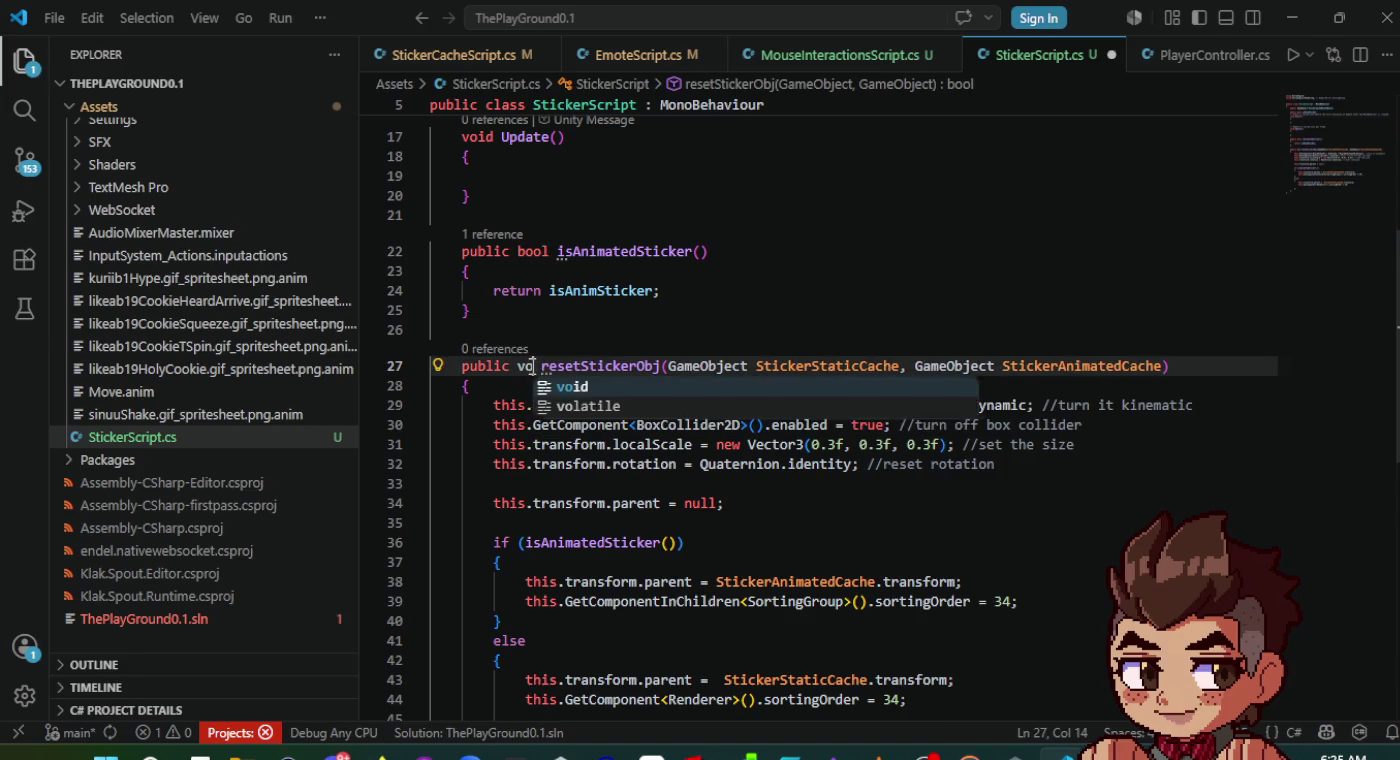
left_click(566, 338)
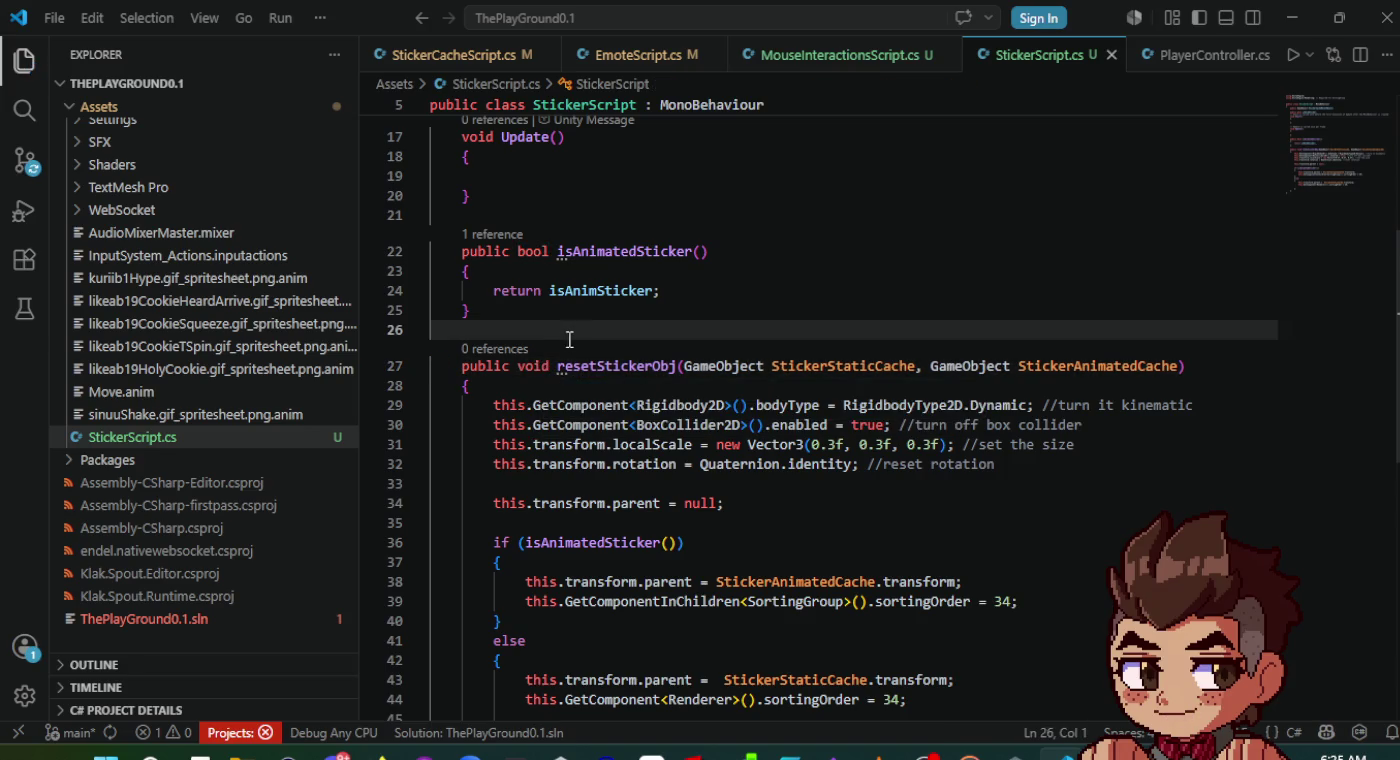
key("alt+Tab")
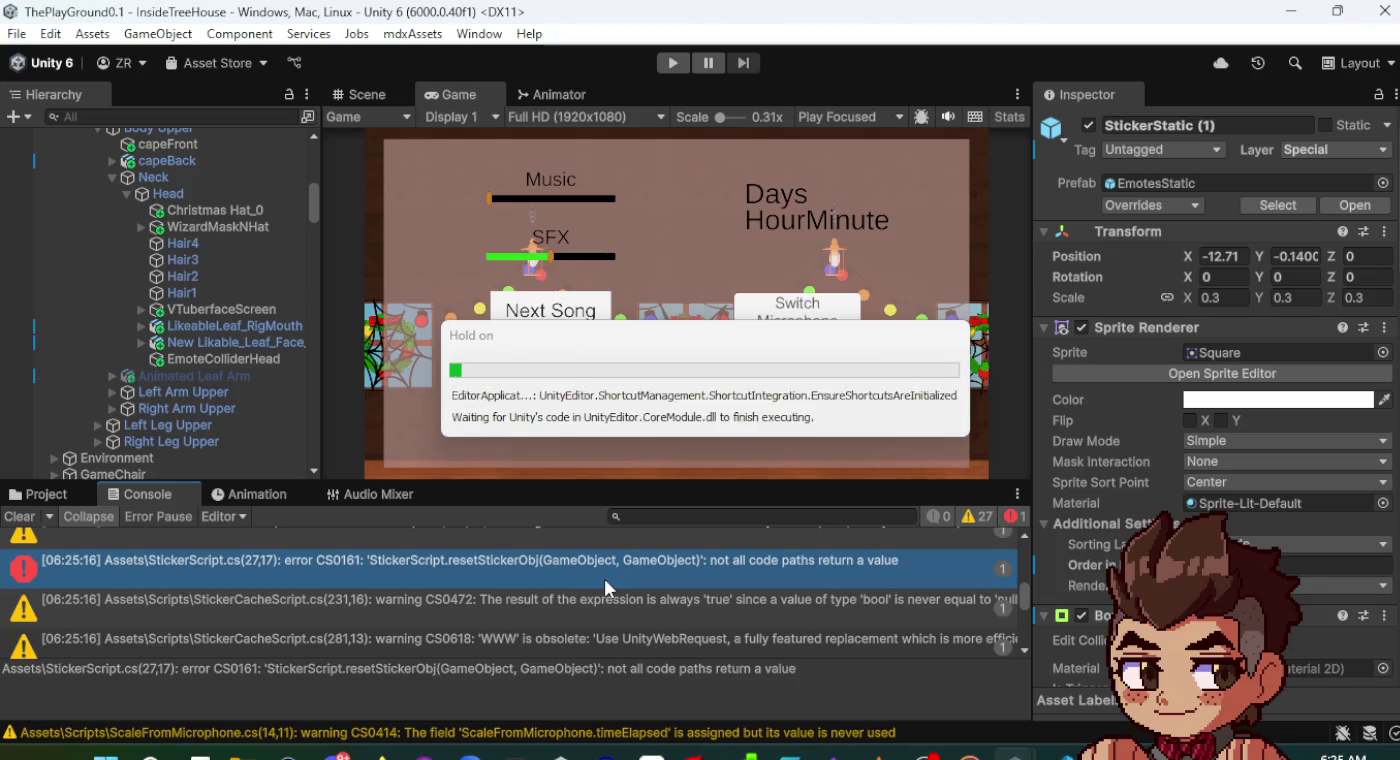
- Return to MouseInteractionsScript.cs, then start Unity's play mode to test the sticker reset
double_click(607, 586)
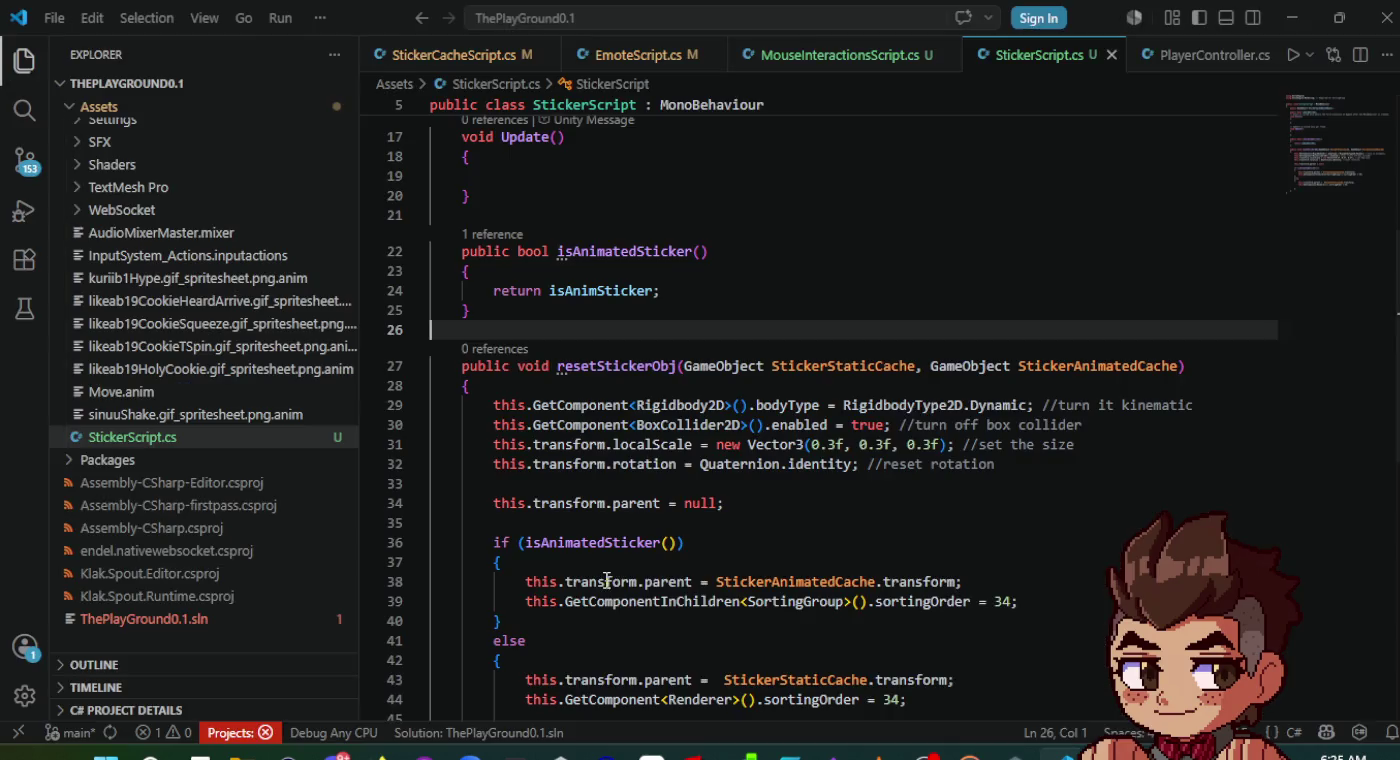
left_click(776, 525)
scroll(776, 530, "down", 2)
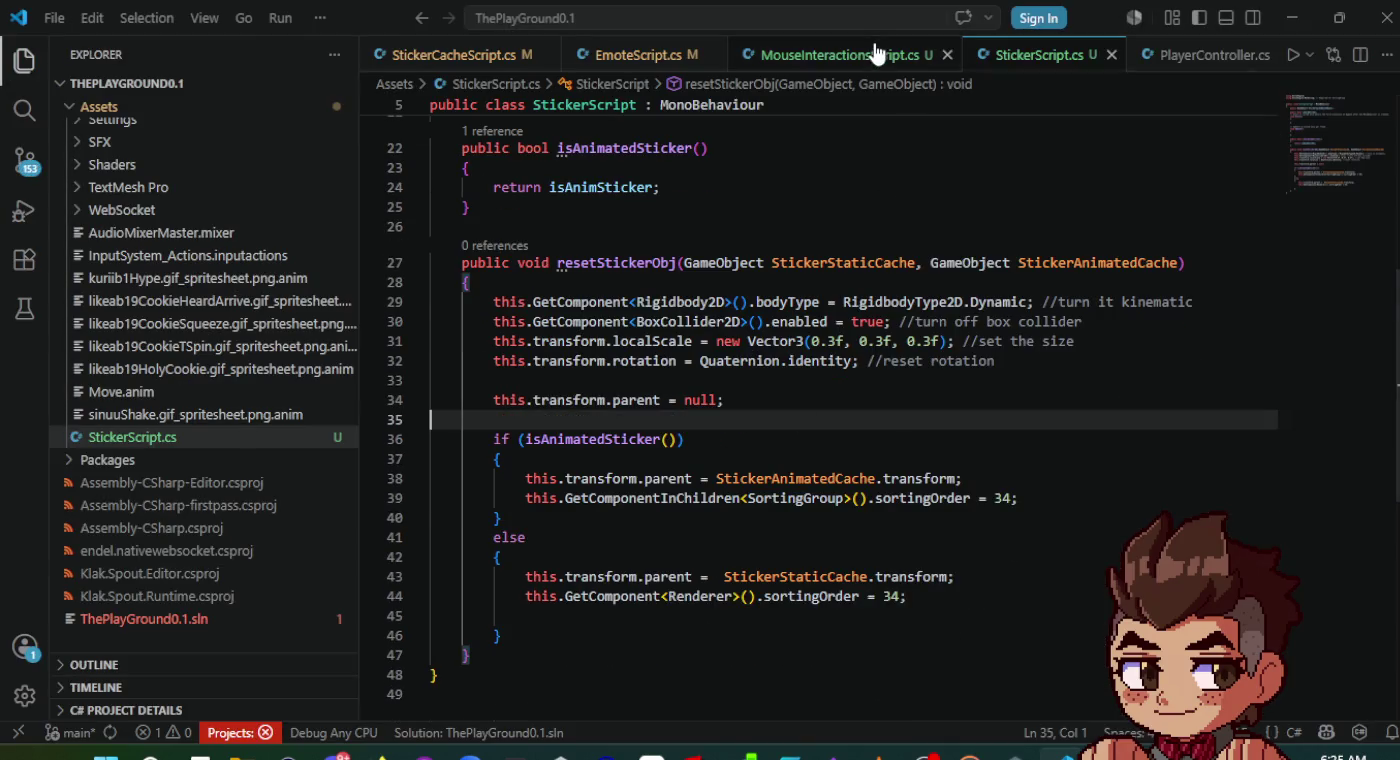
left_click(875, 52)
scroll(766, 440, "down", 7)
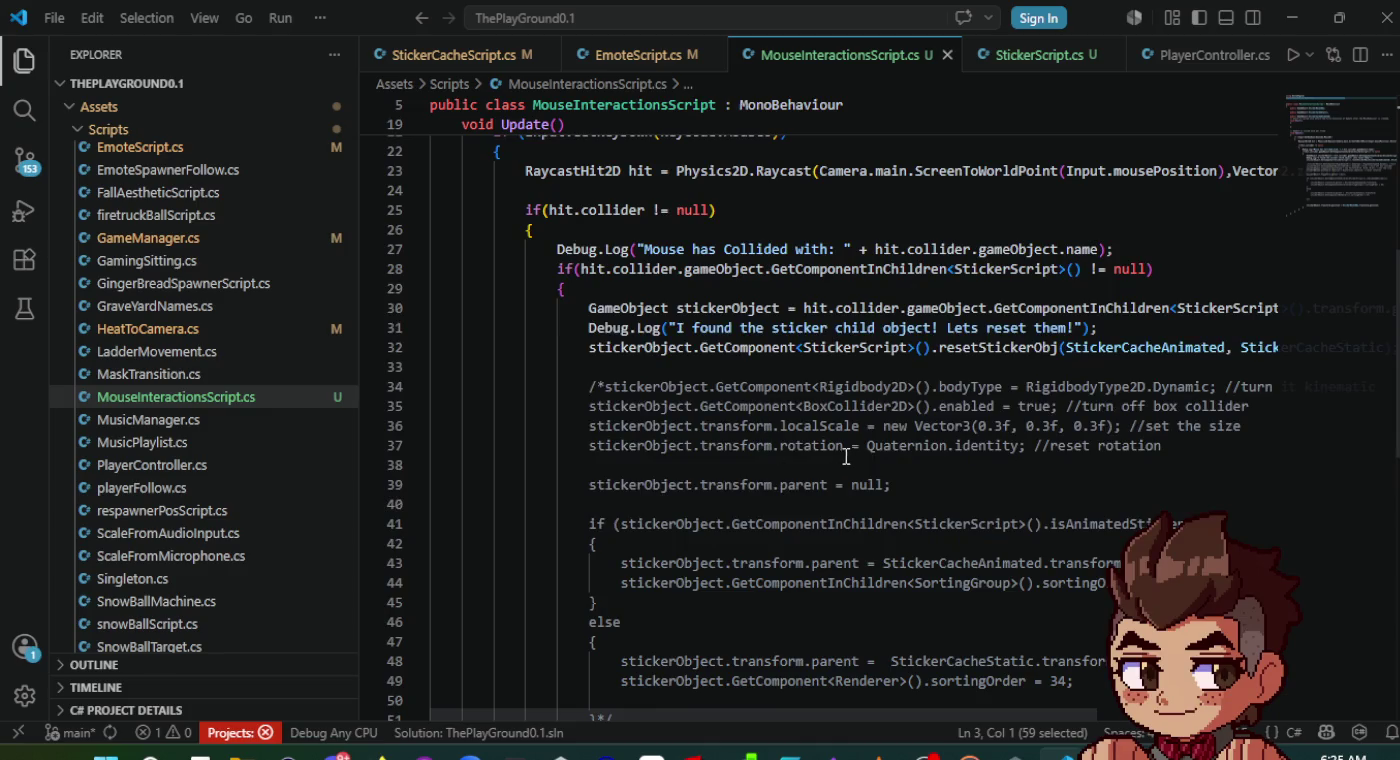
left_click(990, 472)
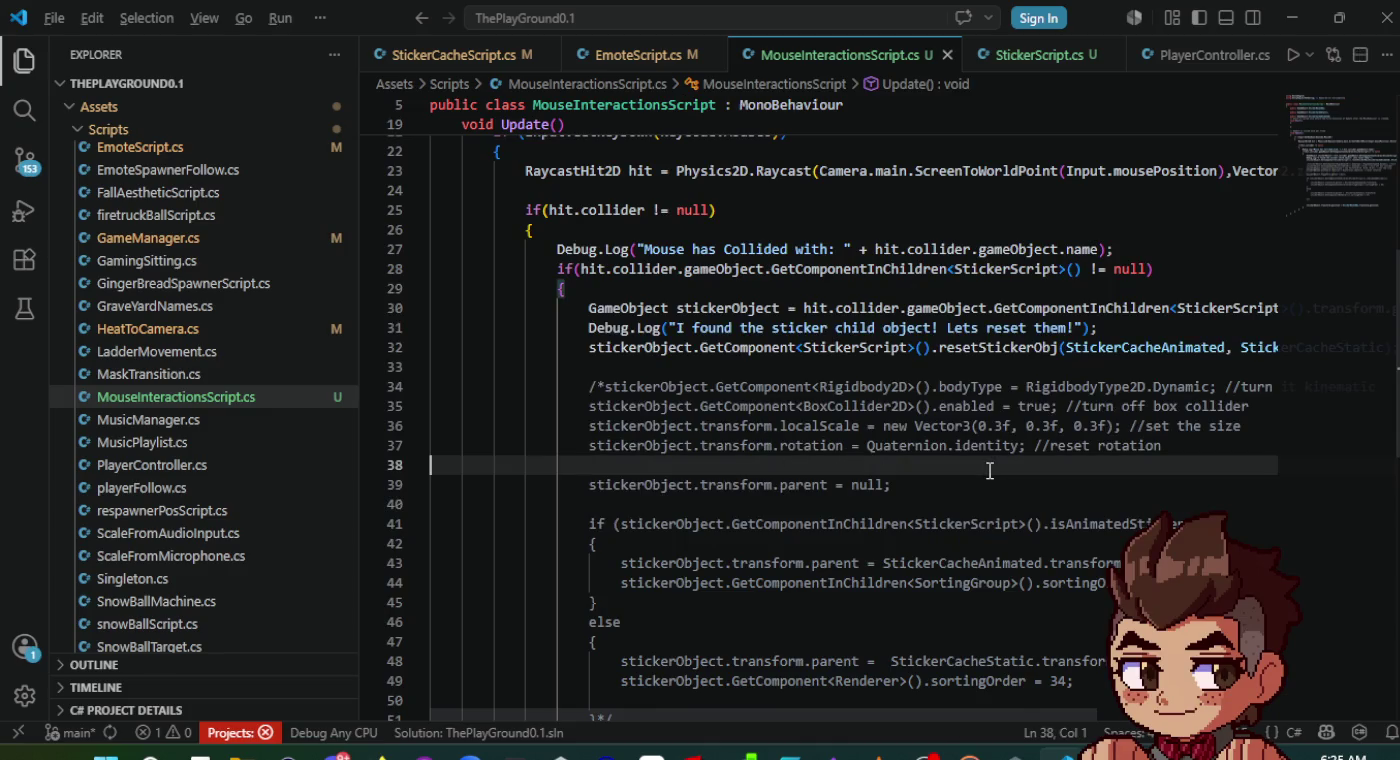
key("alt+Tab")
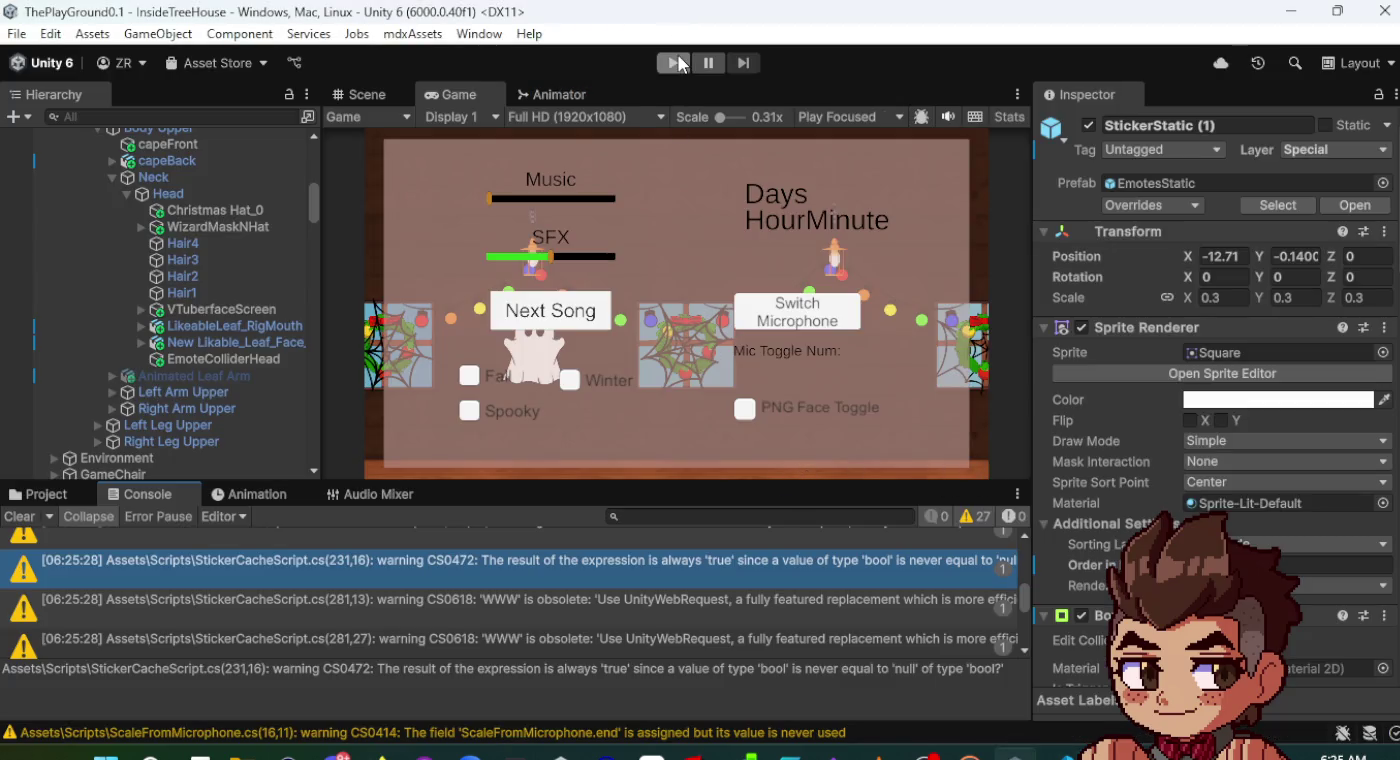
left_click(676, 64)
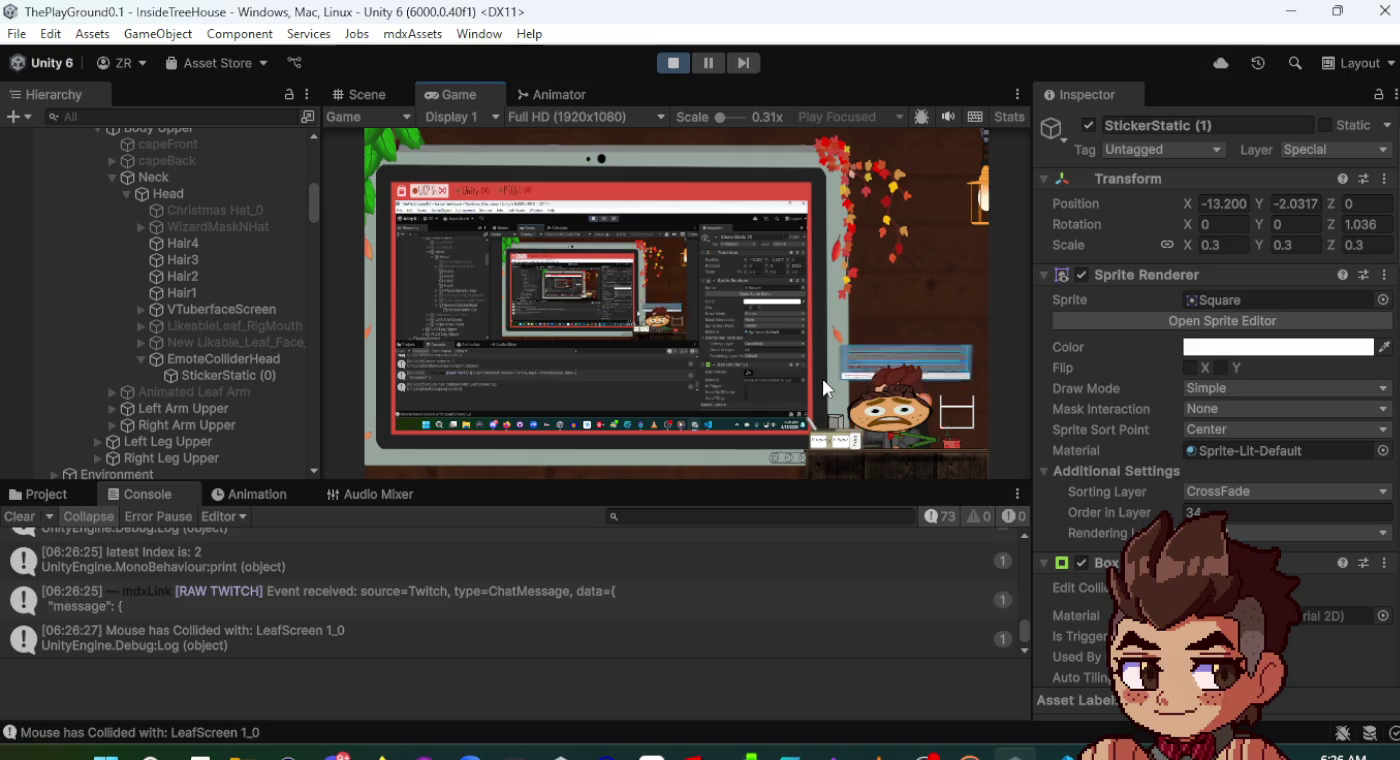
- Toggle the in-game settings overlay, inspect the stickers in the Scene view, then return to Game
left_click(896, 393)
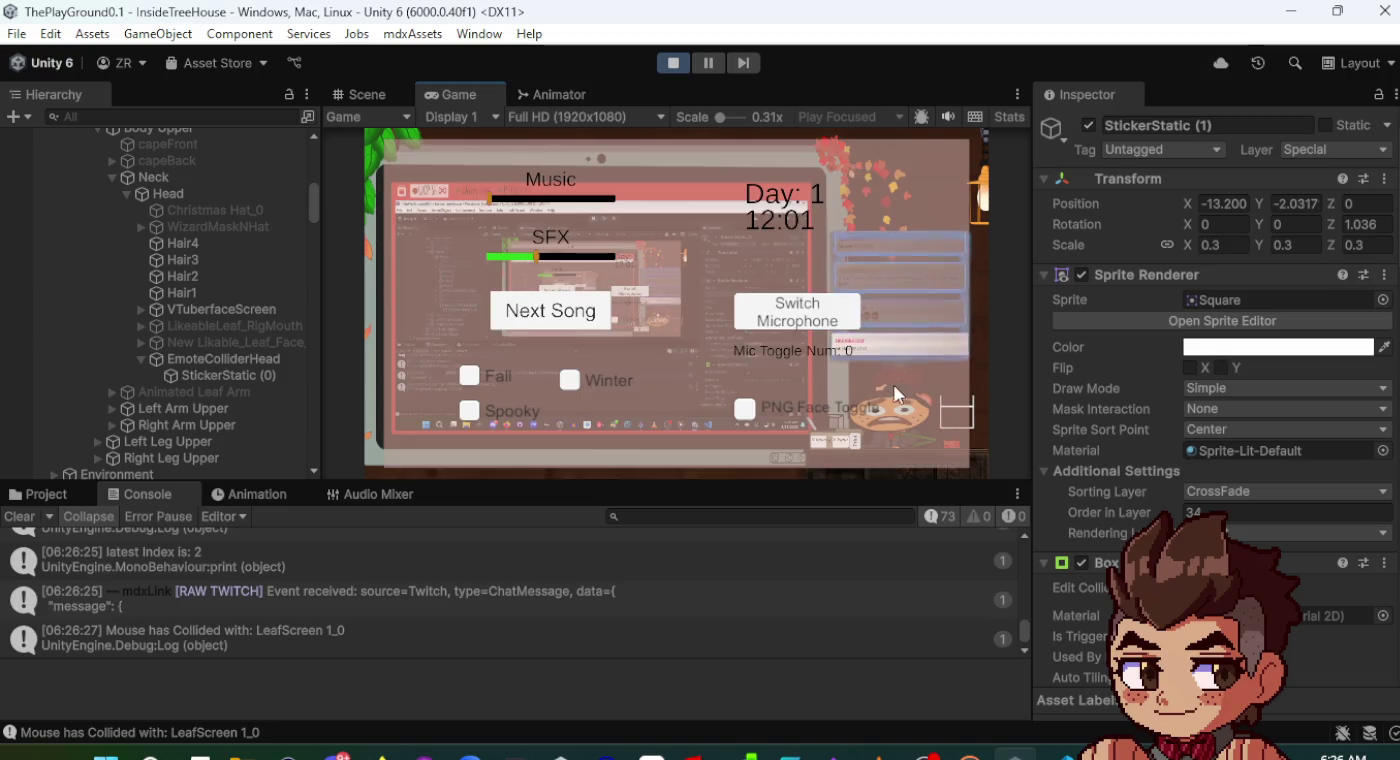
left_click(742, 407)
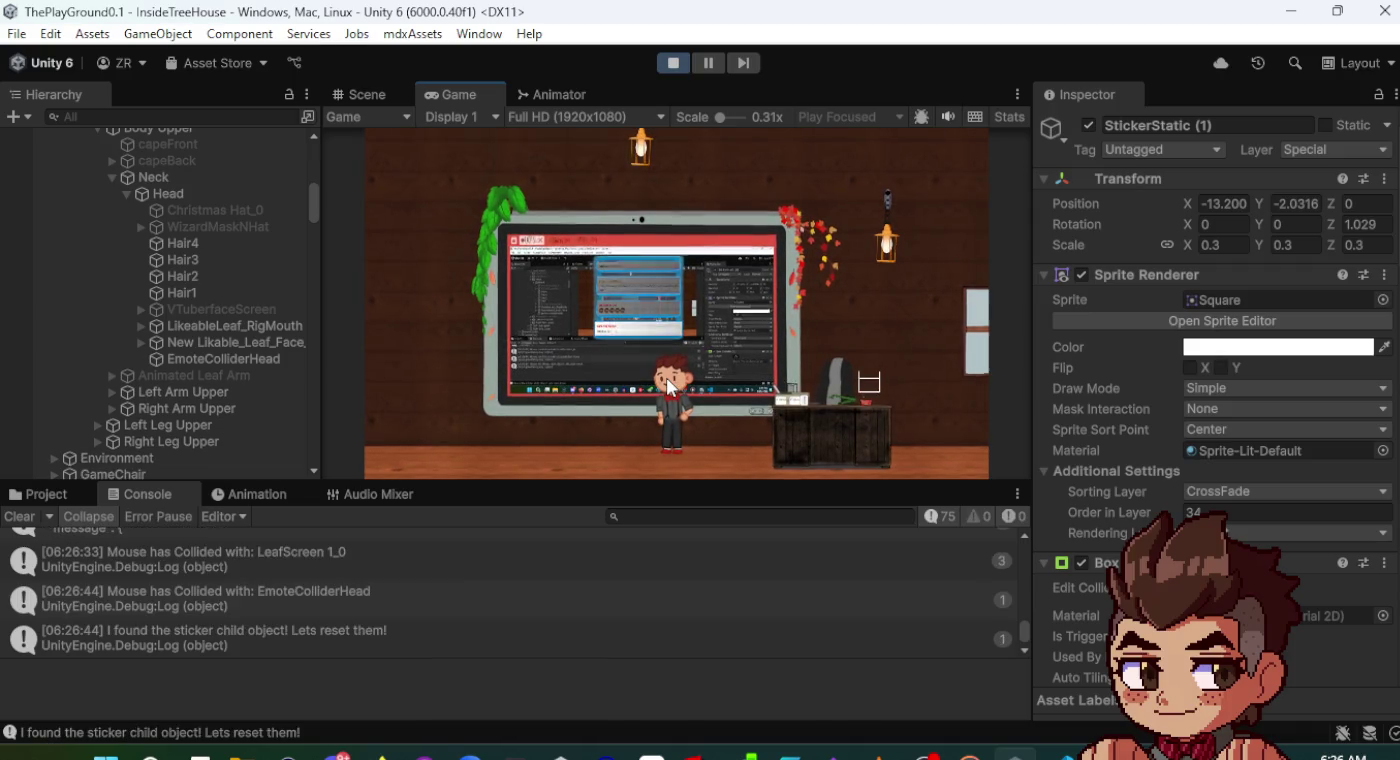
left_click(361, 97)
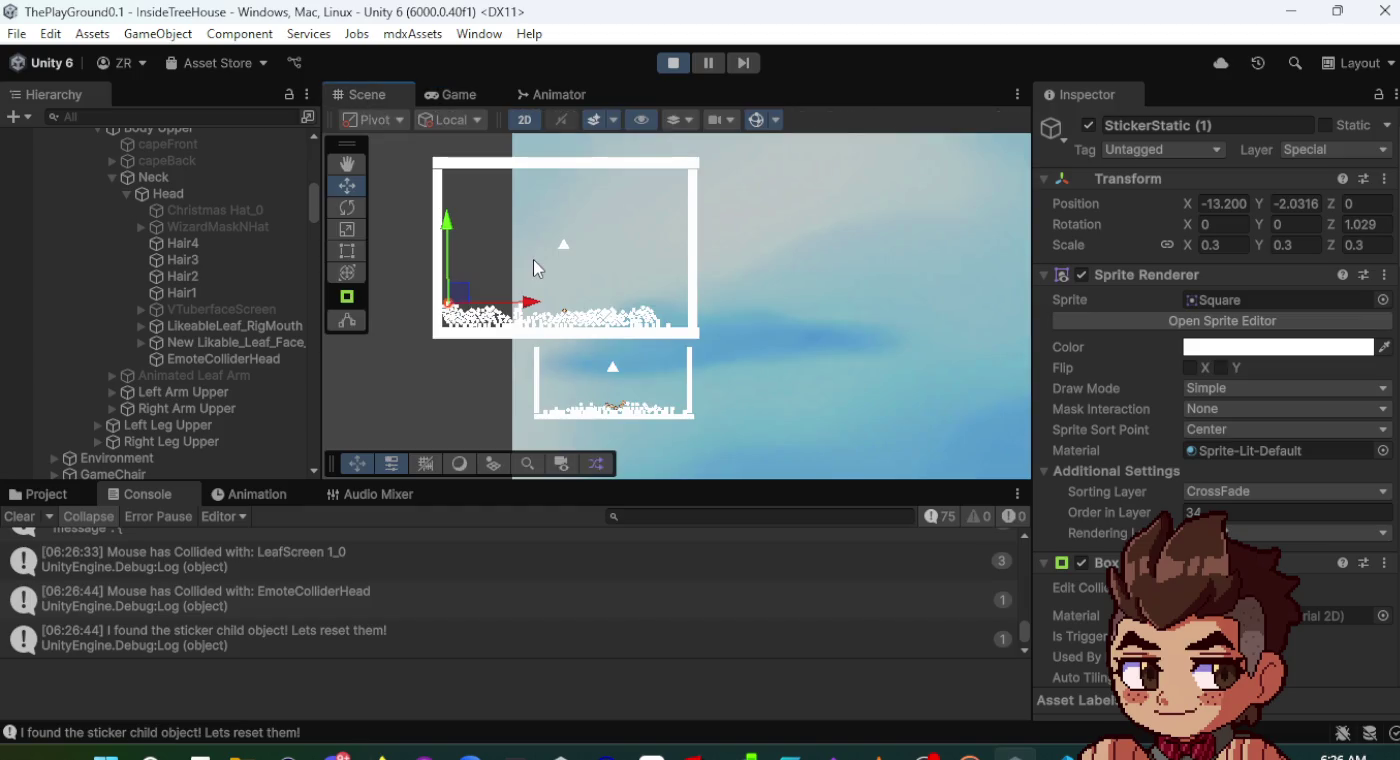
scroll(554, 311, "up", 10)
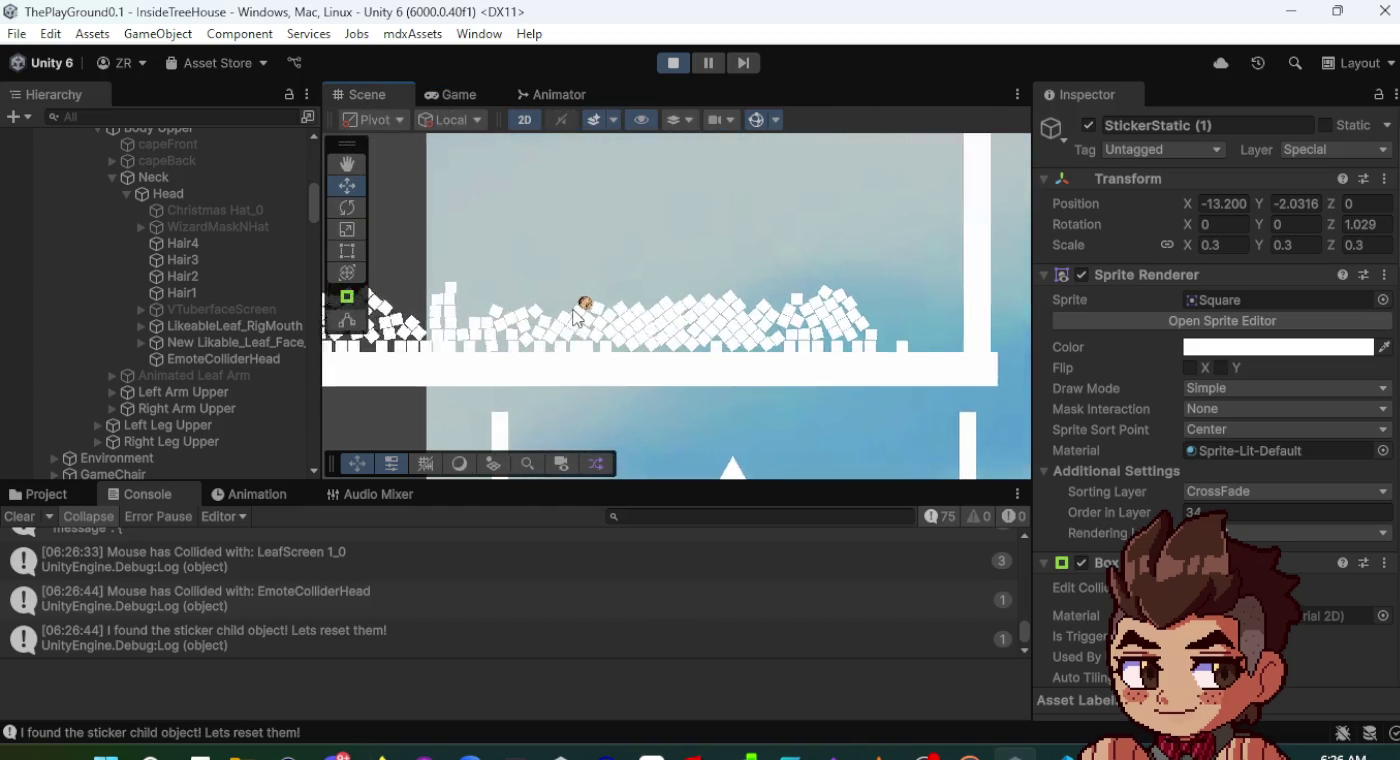
scroll(575, 315, "up", 3)
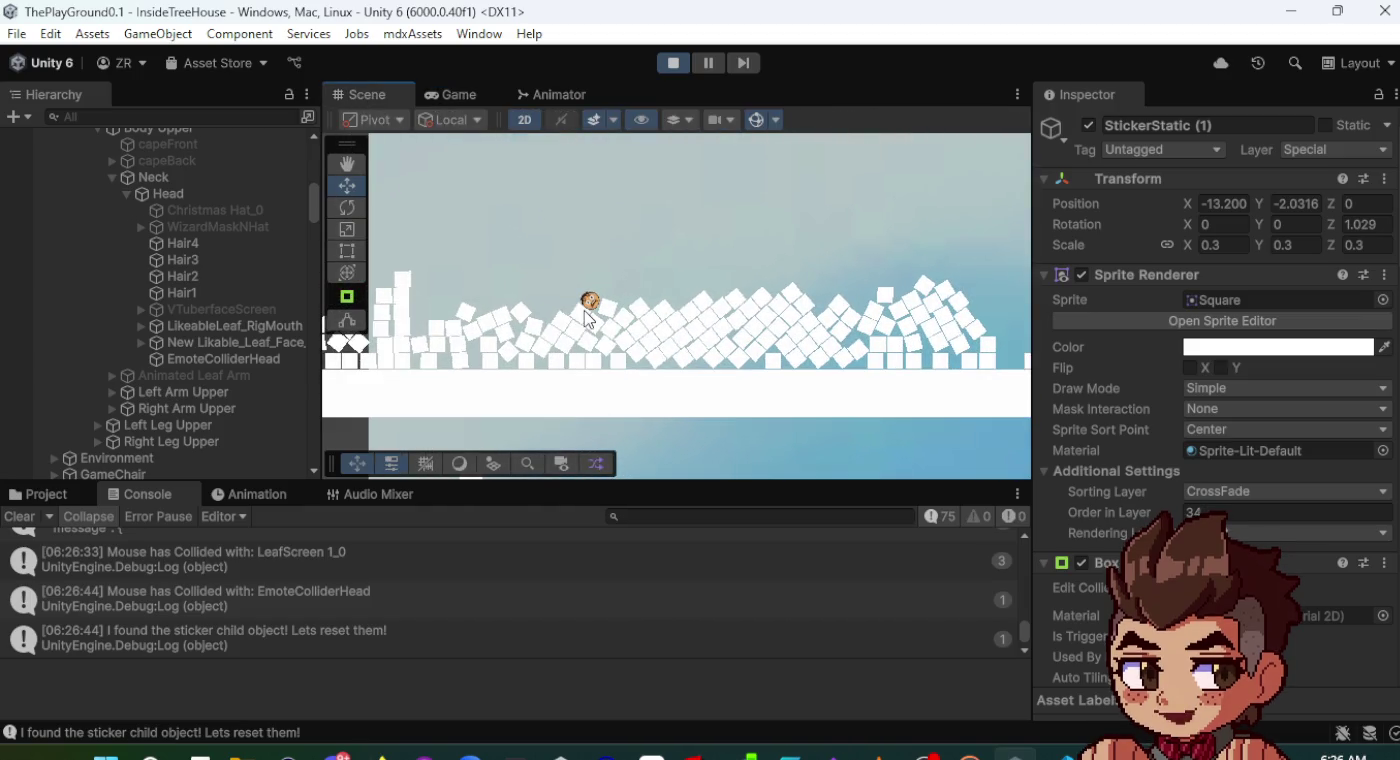
left_click(473, 92)
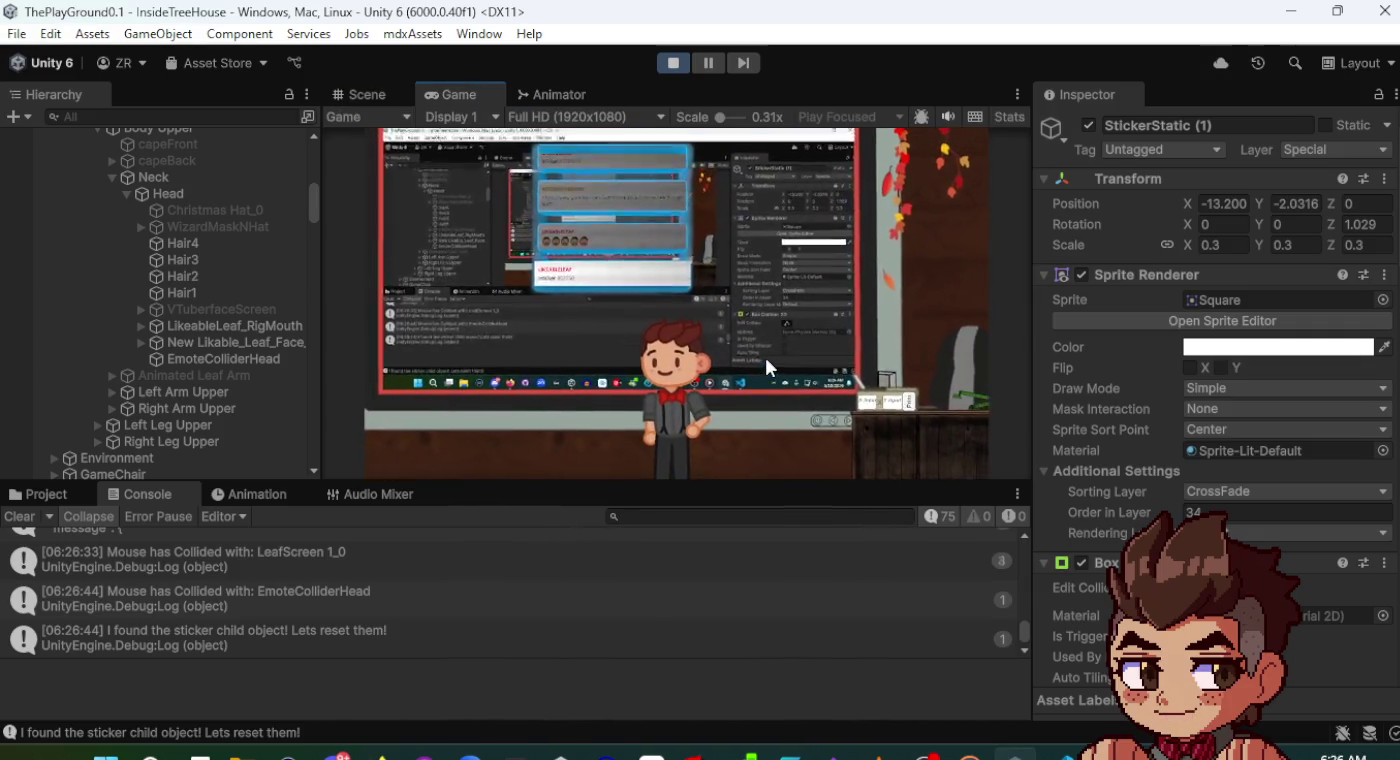
- Stop play mode and go back to MouseInteractionsScript.cs in the code editor
left_click(684, 60)
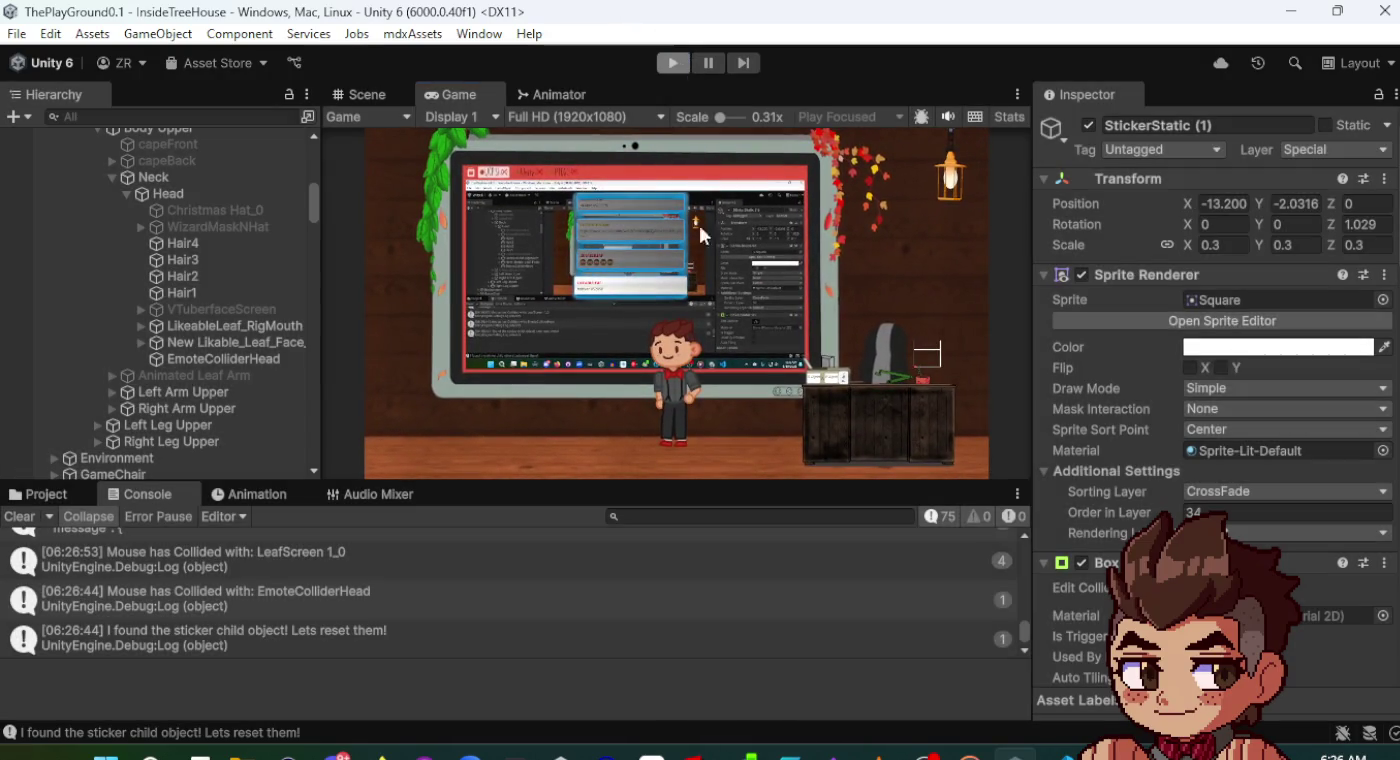
key("alt+Tab")
key("Tab")
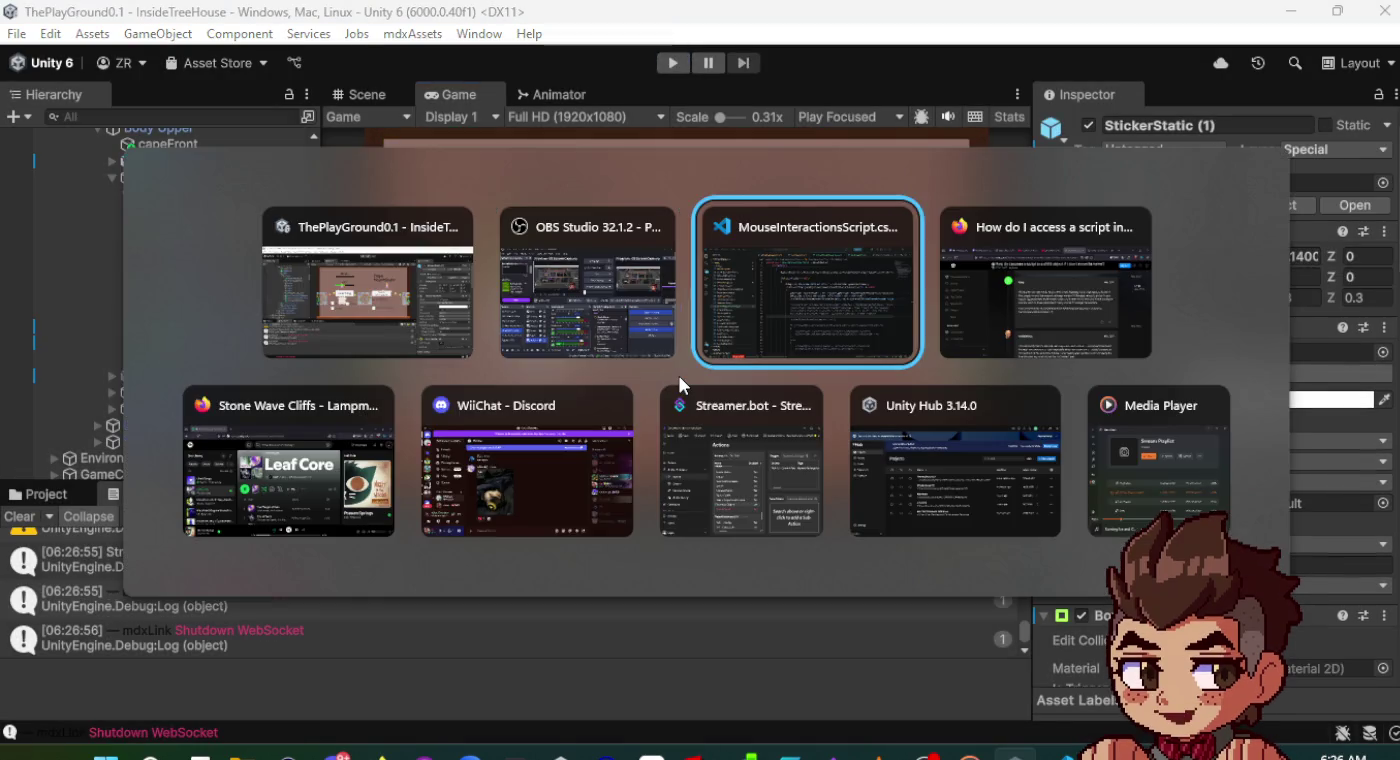
scroll(864, 353, "up", 4)
scroll(862, 352, "down", 2)
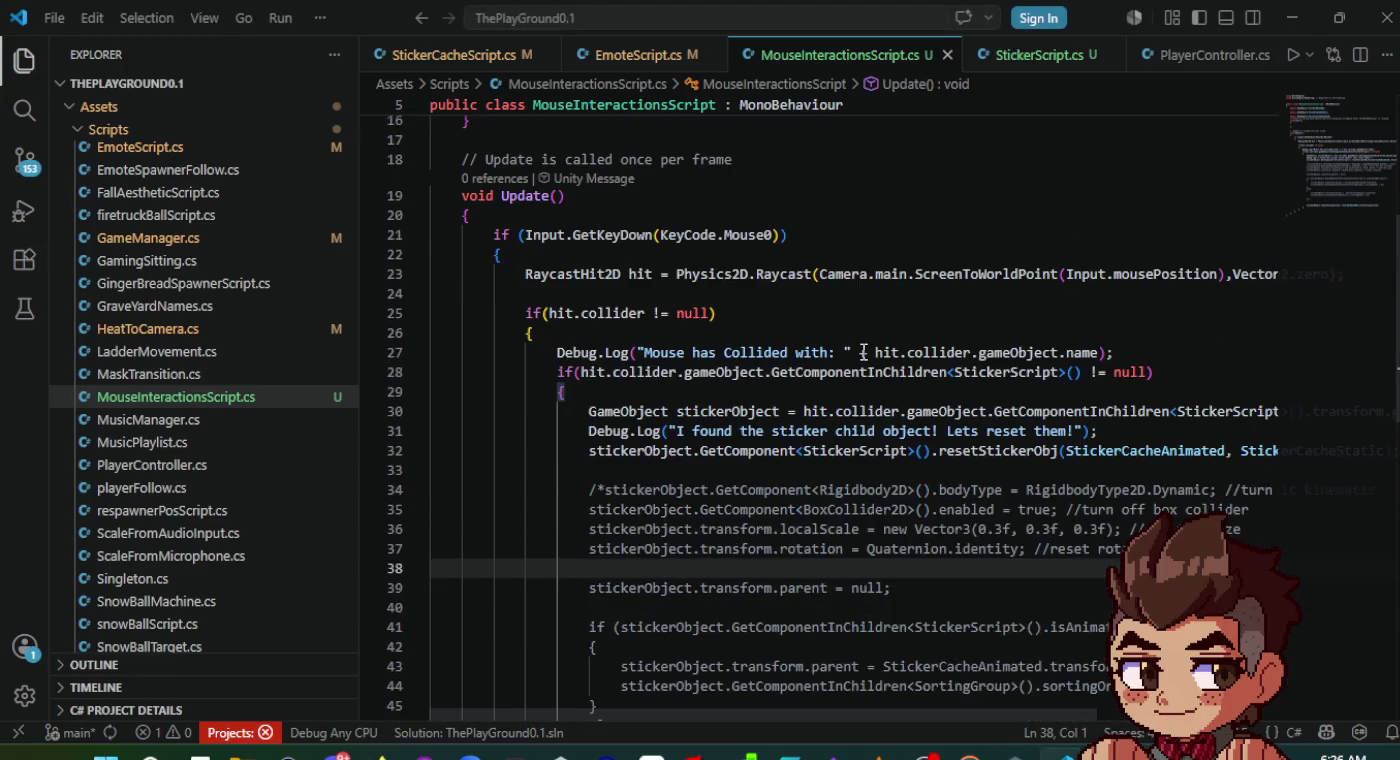
- Remove the GetComponentInChildren<StickerScript>().transform.gameObject chain so line 30 uses hit.collider.gameObject
scroll(862, 363, "down", 1)
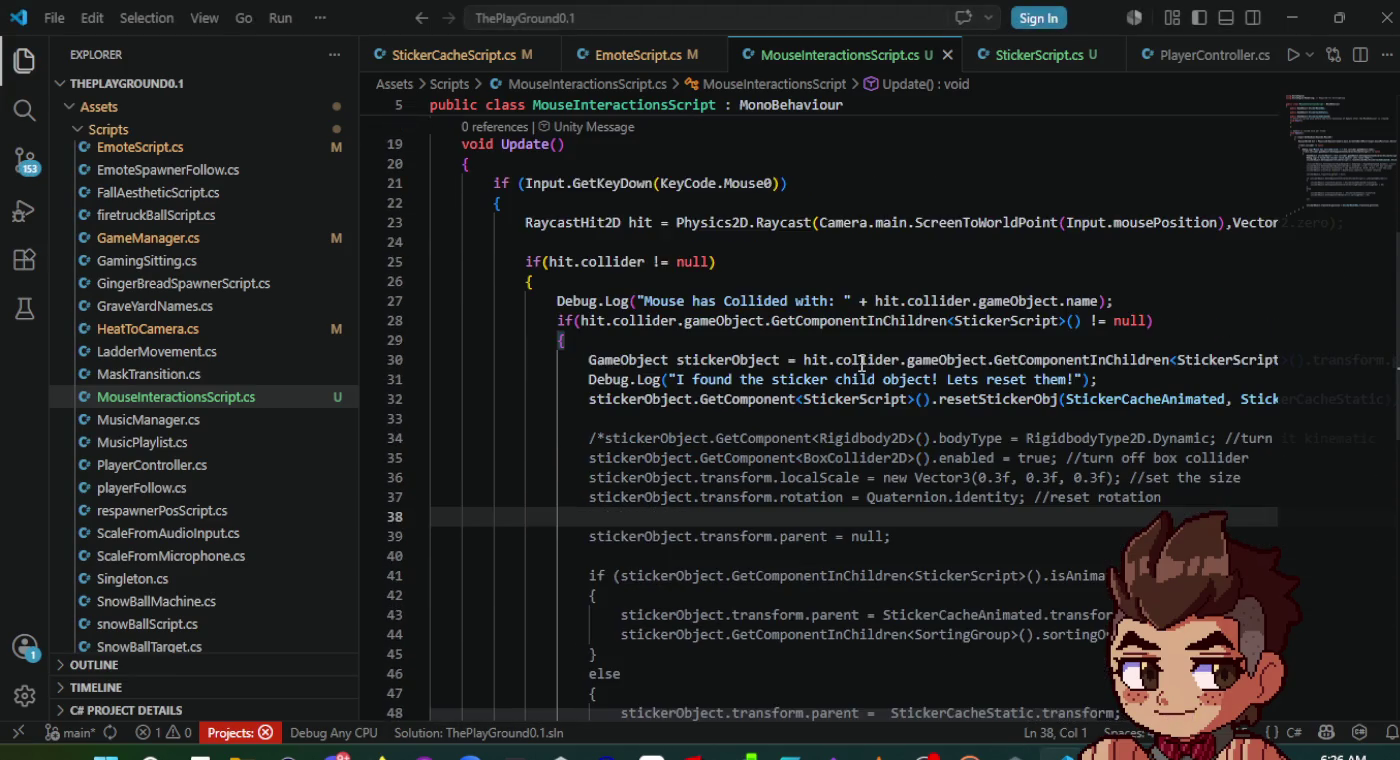
left_click(996, 362)
left_click_drag(996, 362, 909, 362)
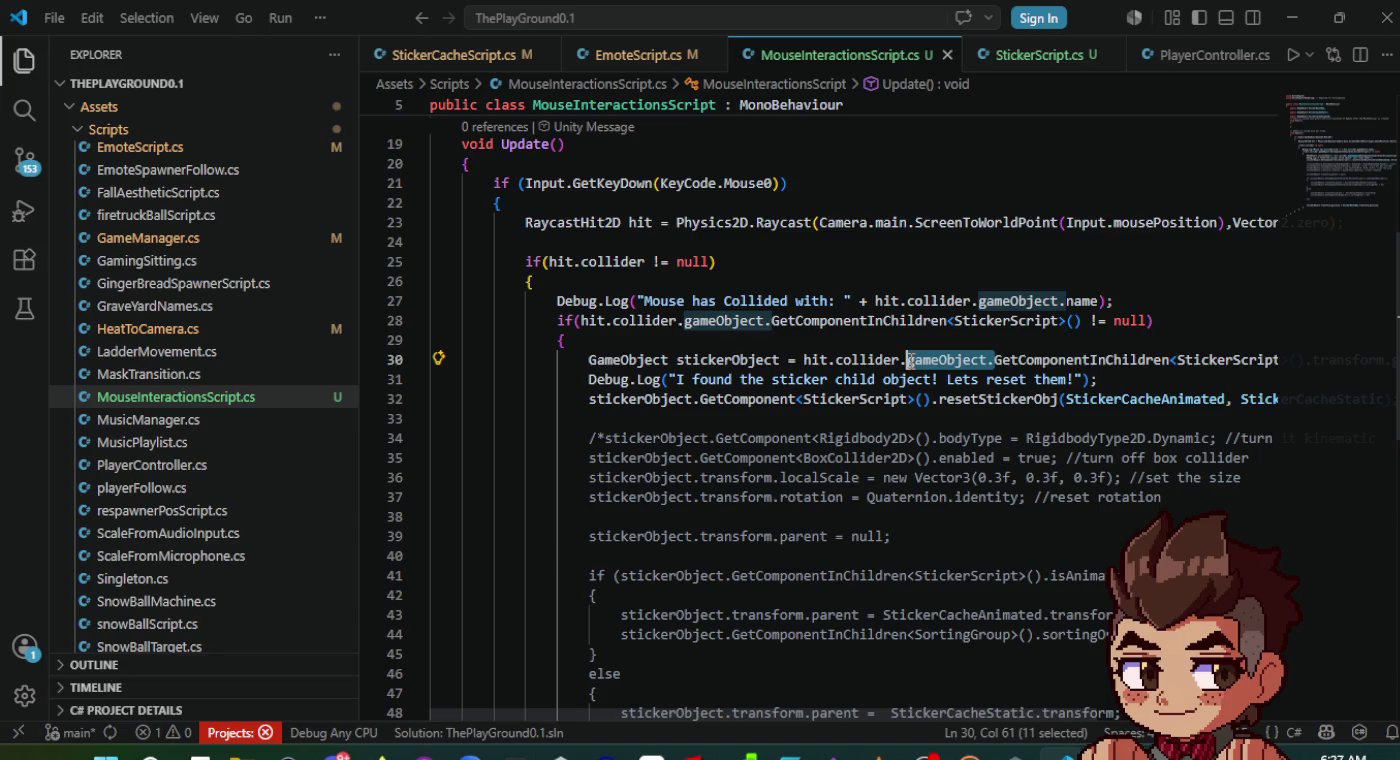
scroll(911, 362, "right", 3)
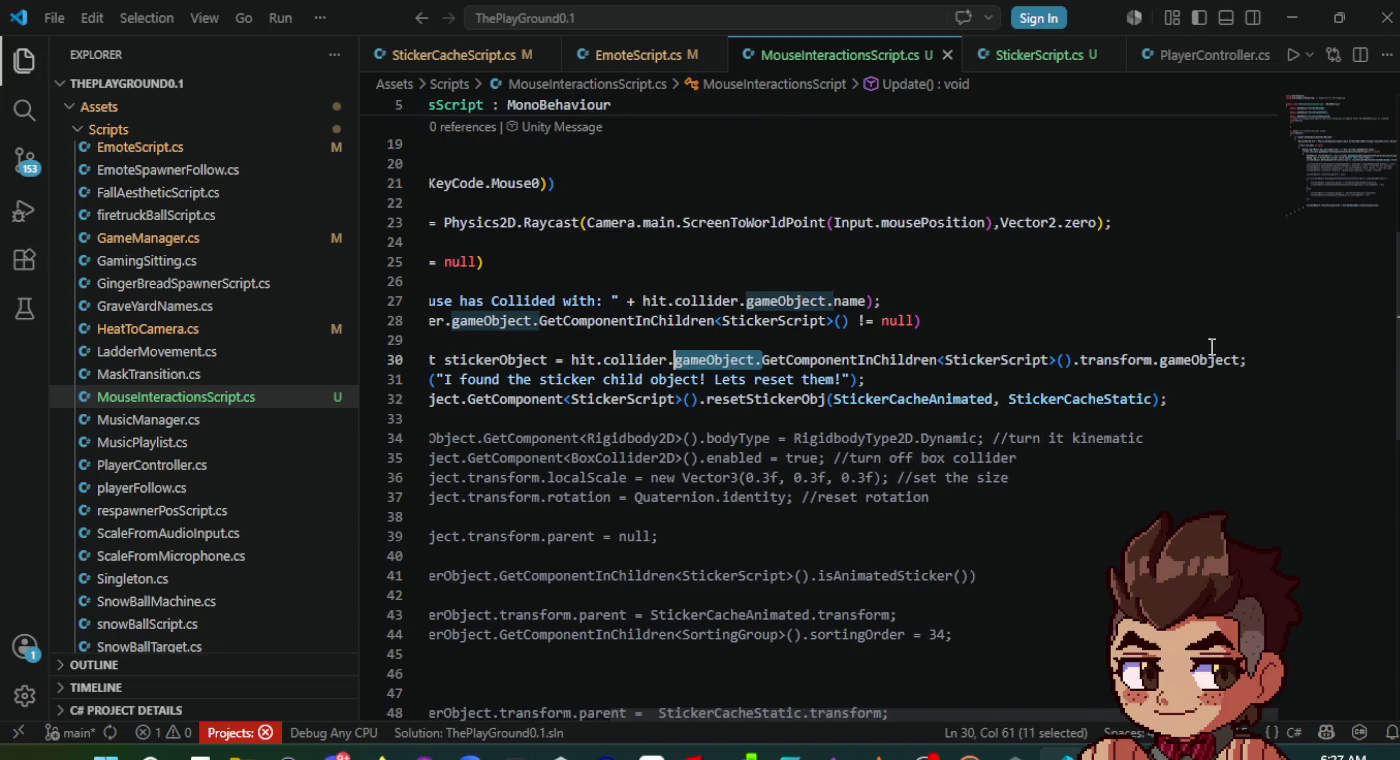
left_click_drag(1240, 360, 754, 367)
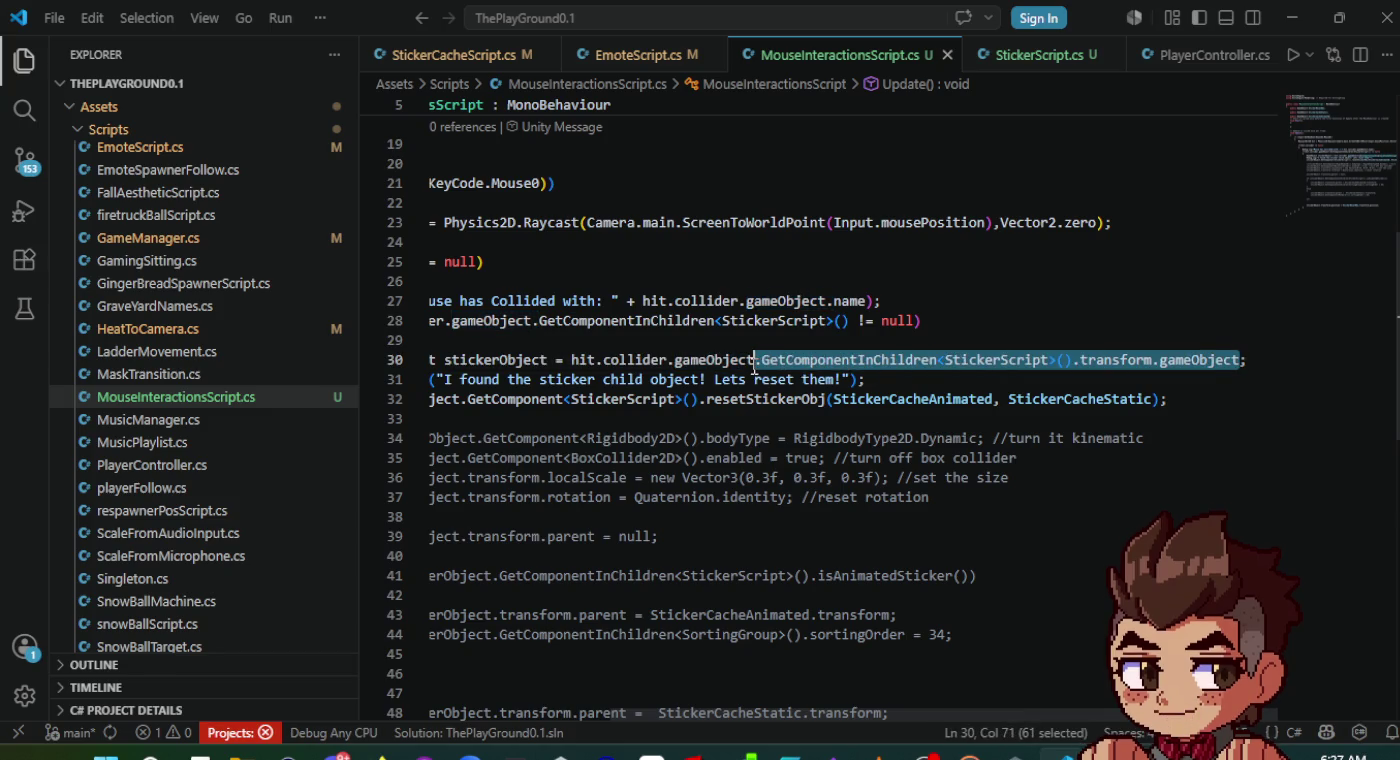
scroll(872, 357, "left", 1)
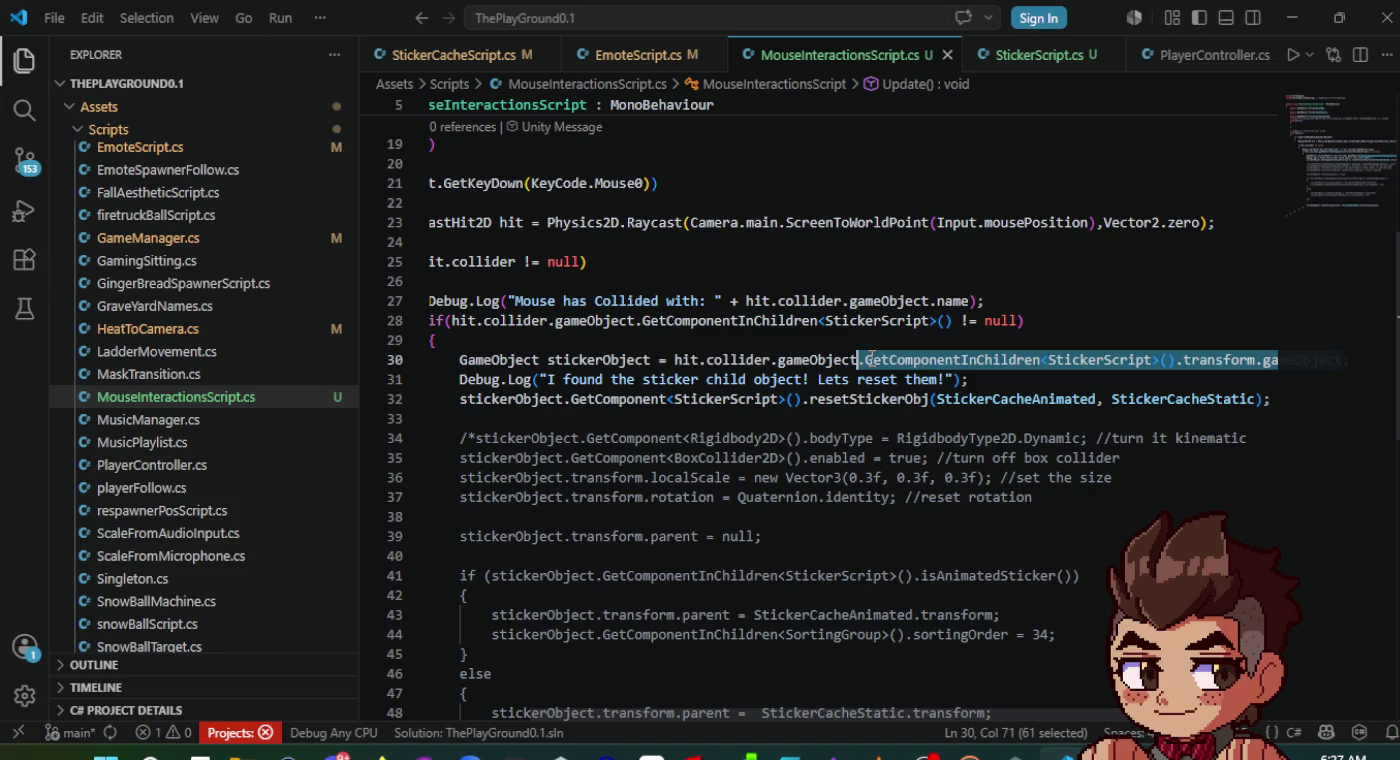
key("BackSpace")
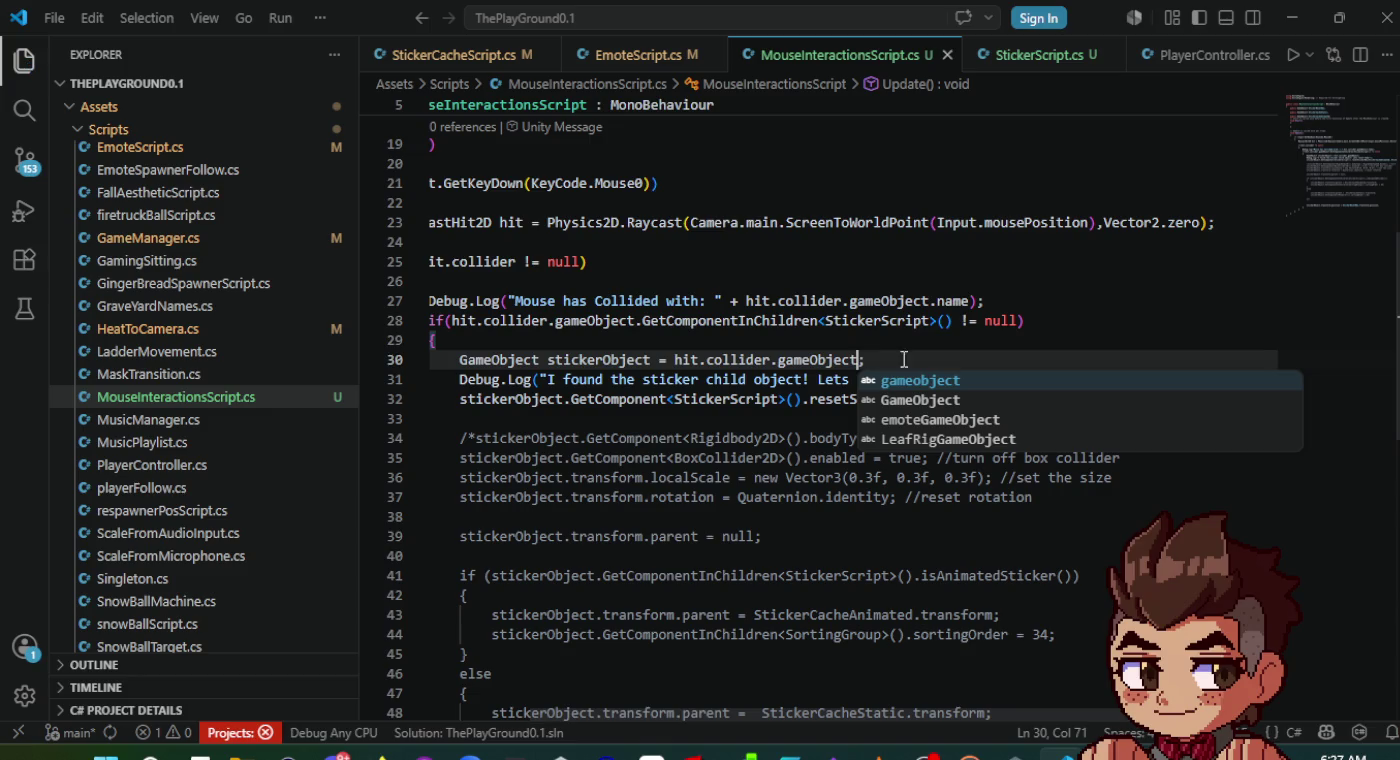
left_click(691, 417)
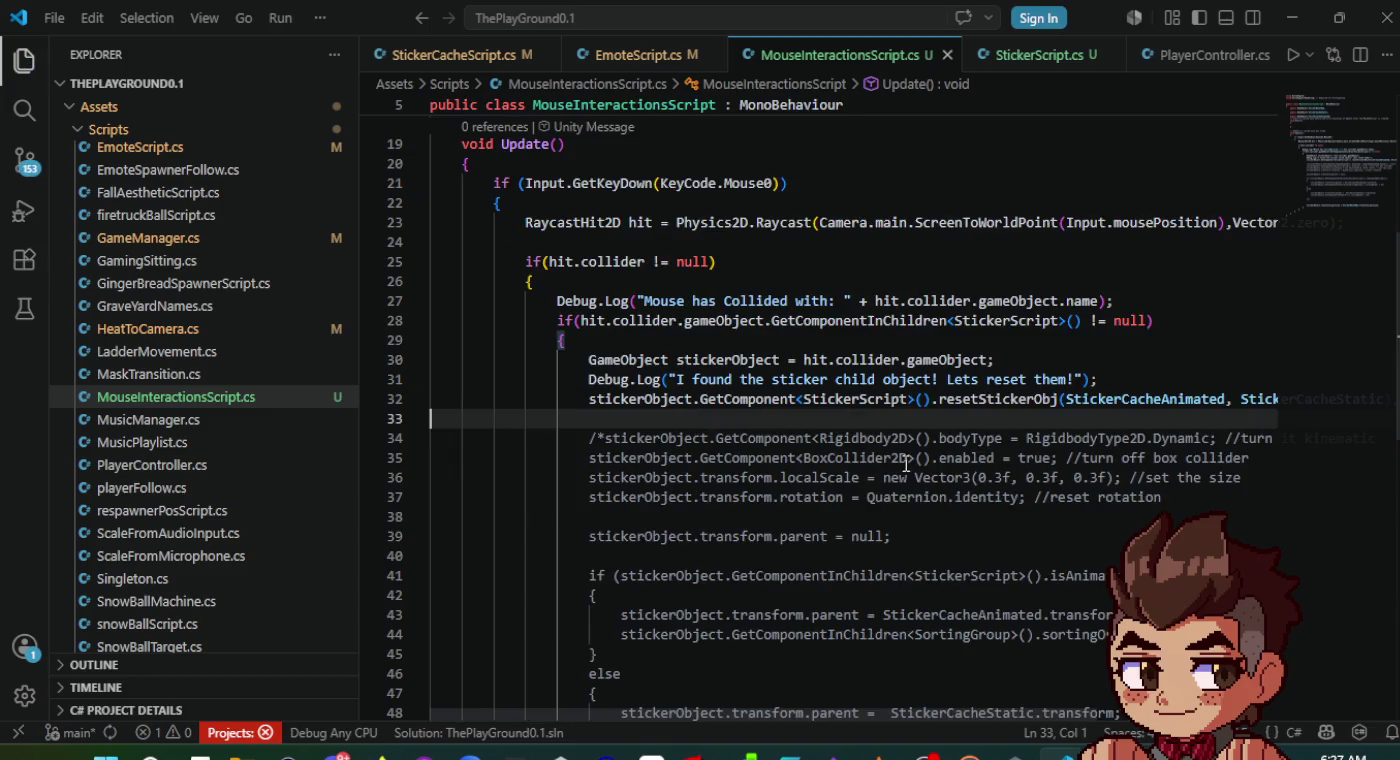
key("alt+Tab")
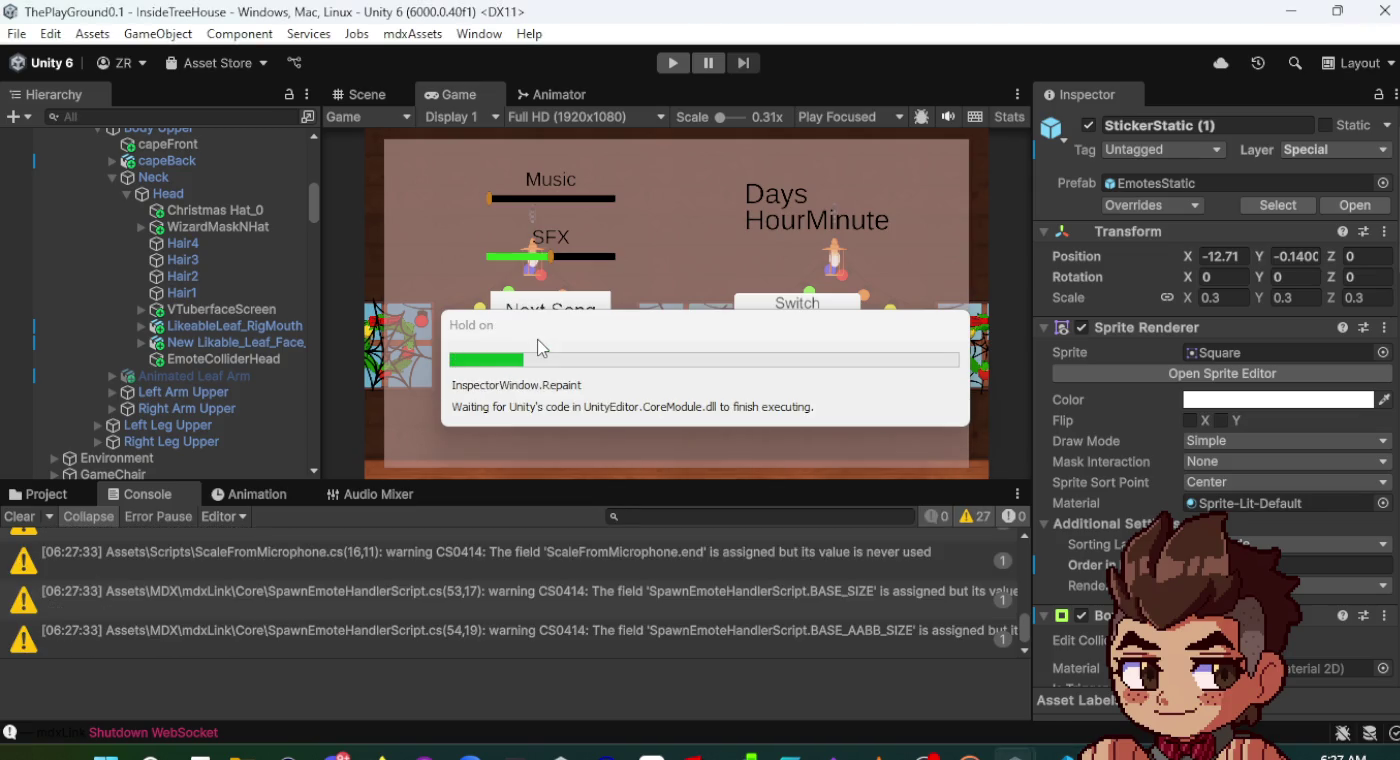
- Start play mode and toggle the in-game settings panel with Escape
left_click(671, 64)
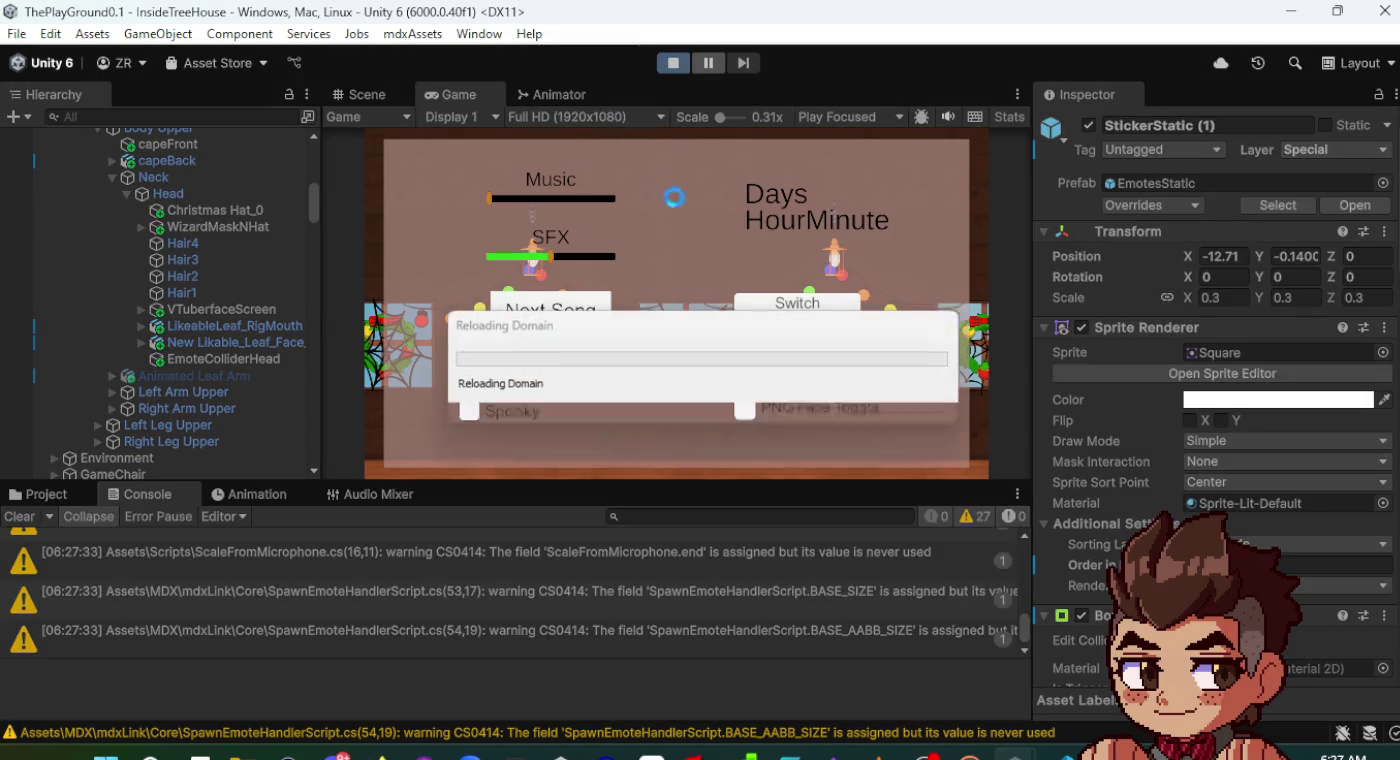
key("alt+Tab")
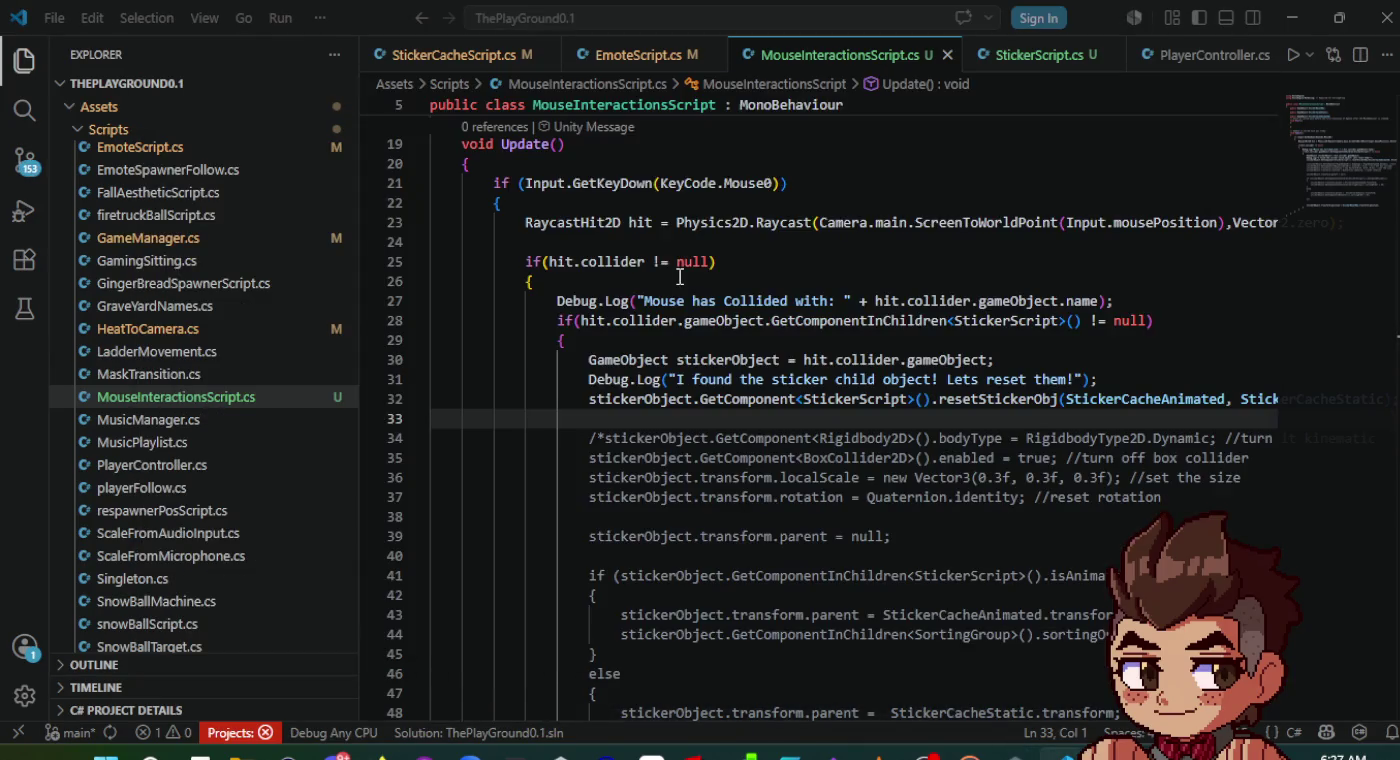
key("alt+Tab")
key("alt+Tab")
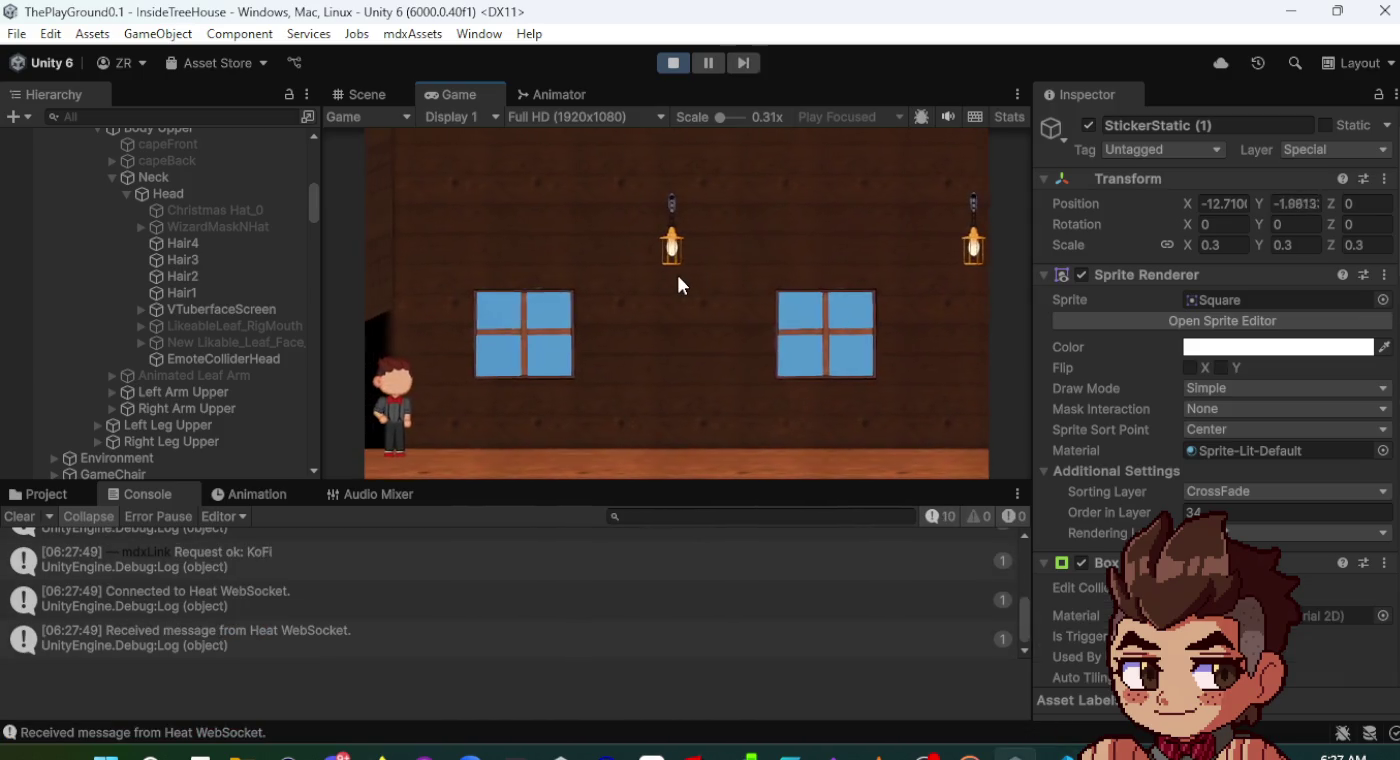
key("ctrl+s")
key("Escape")
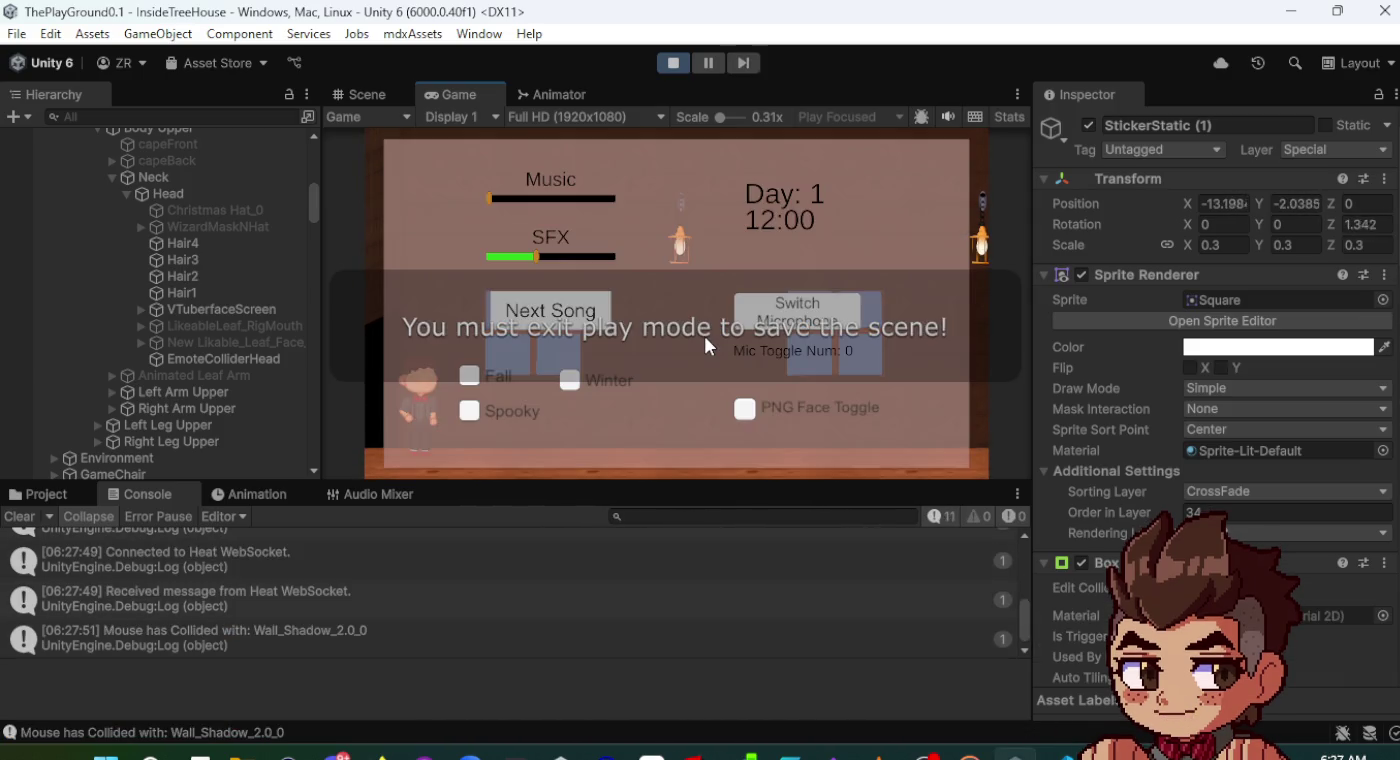
key("Escape")
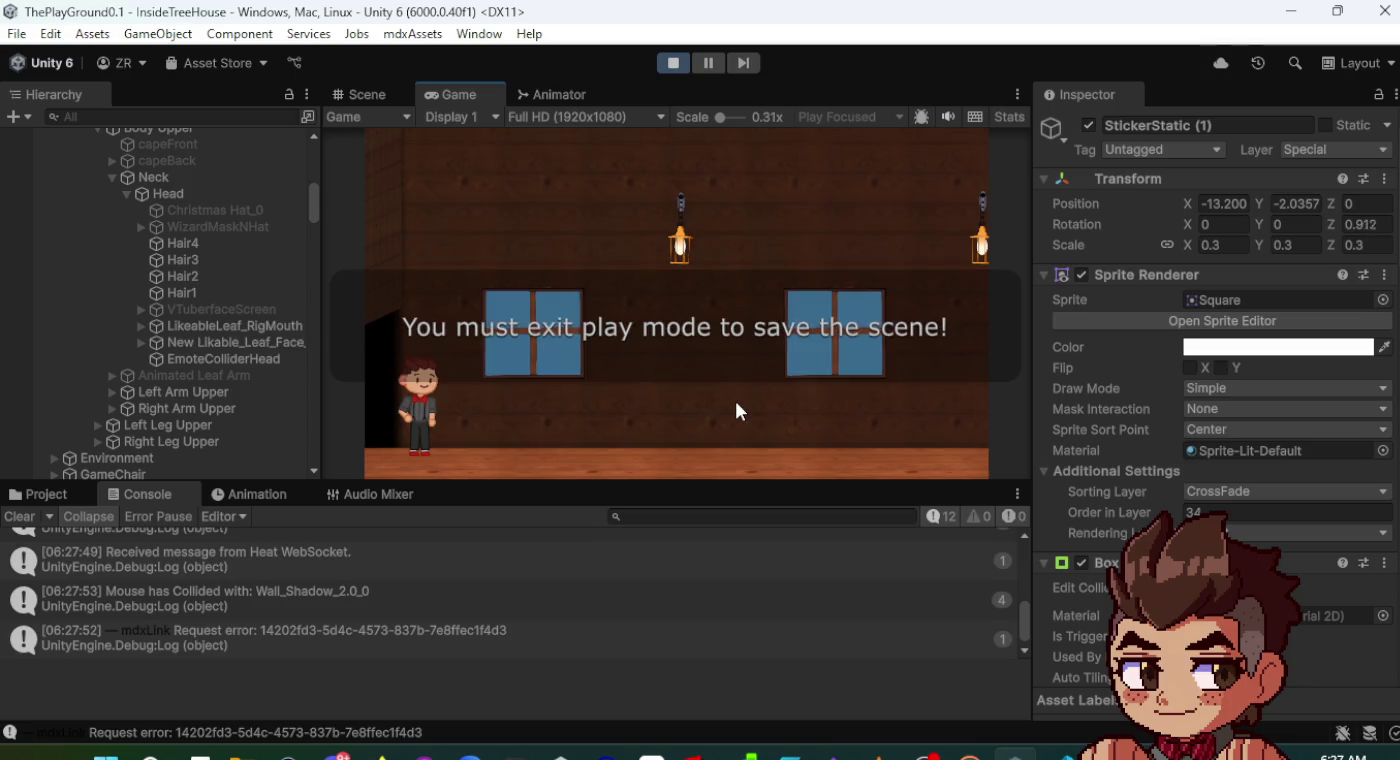
- Click the character's head and open the resulting NullReferenceException at script line 32
left_click(737, 395)
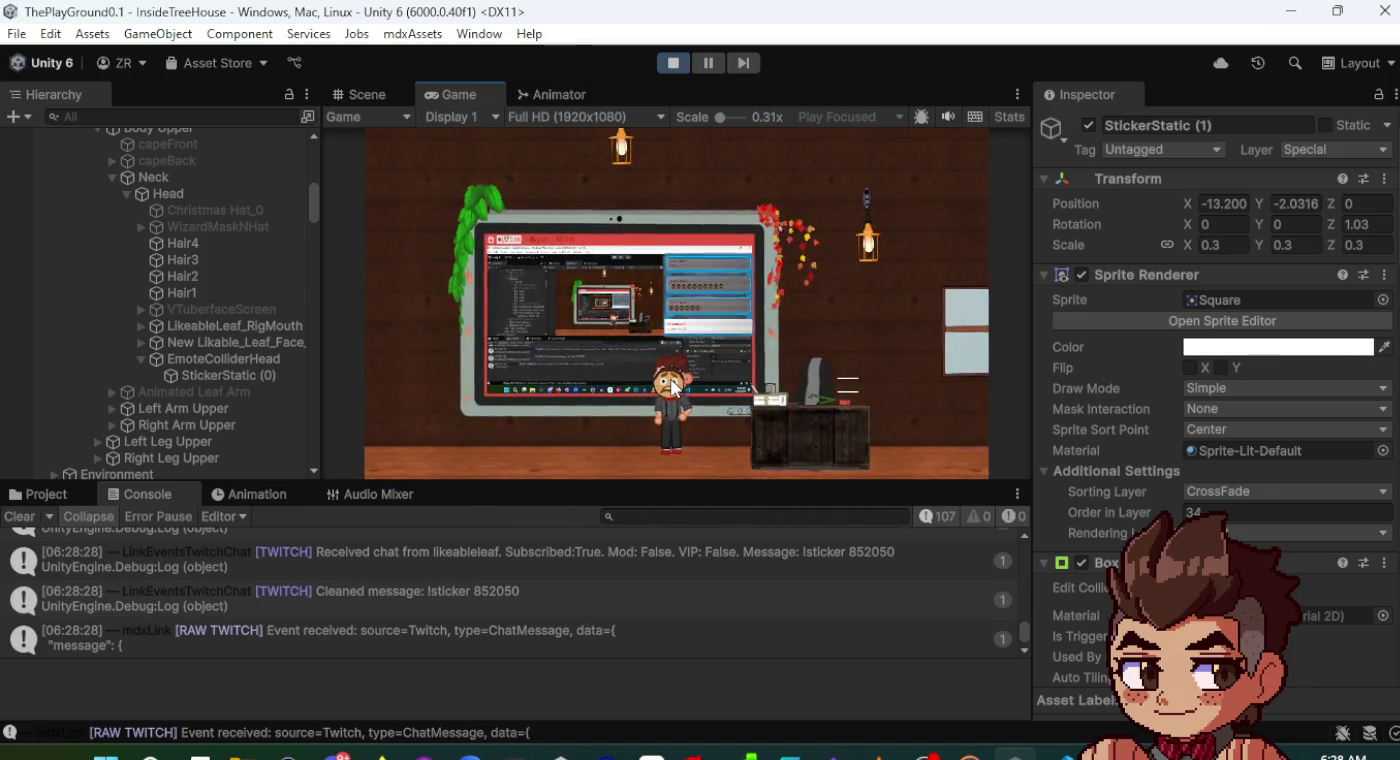
left_click(671, 385)
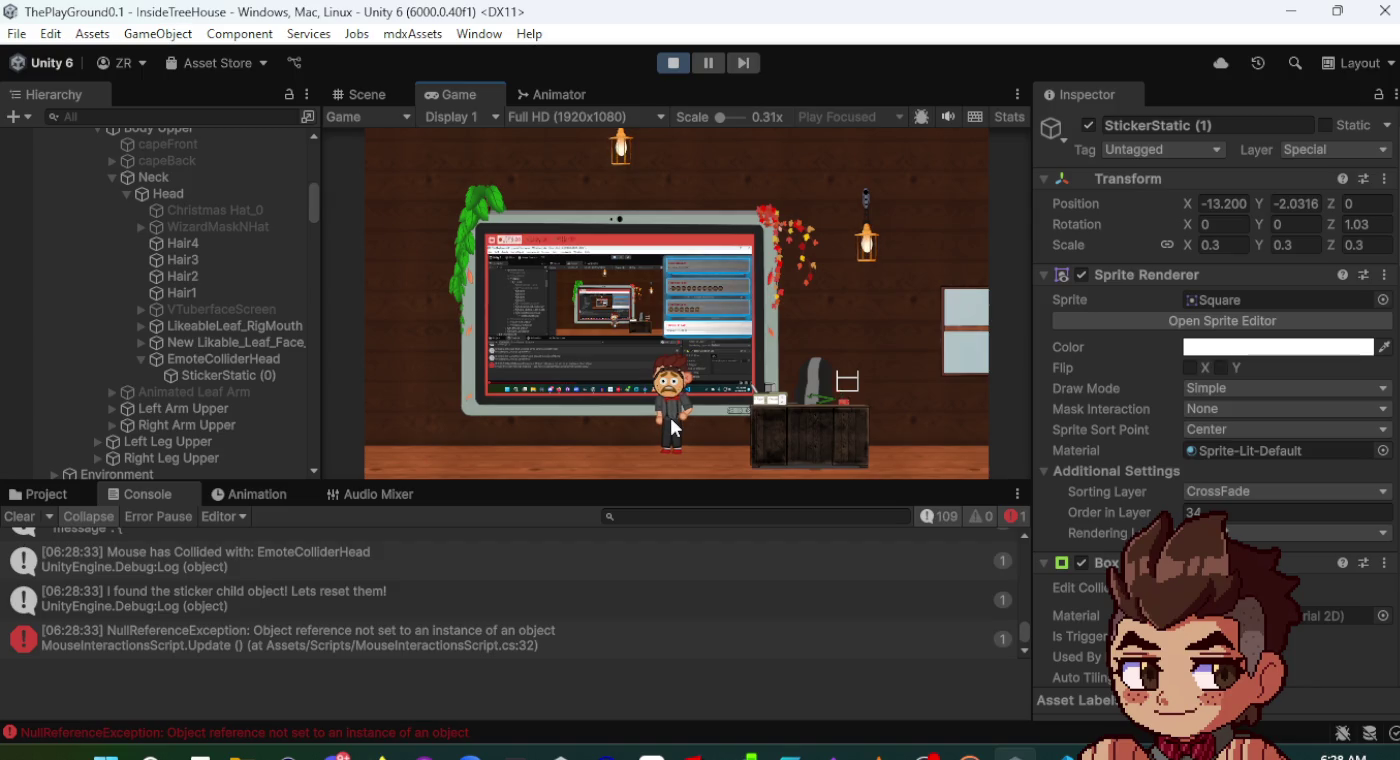
left_click(471, 650)
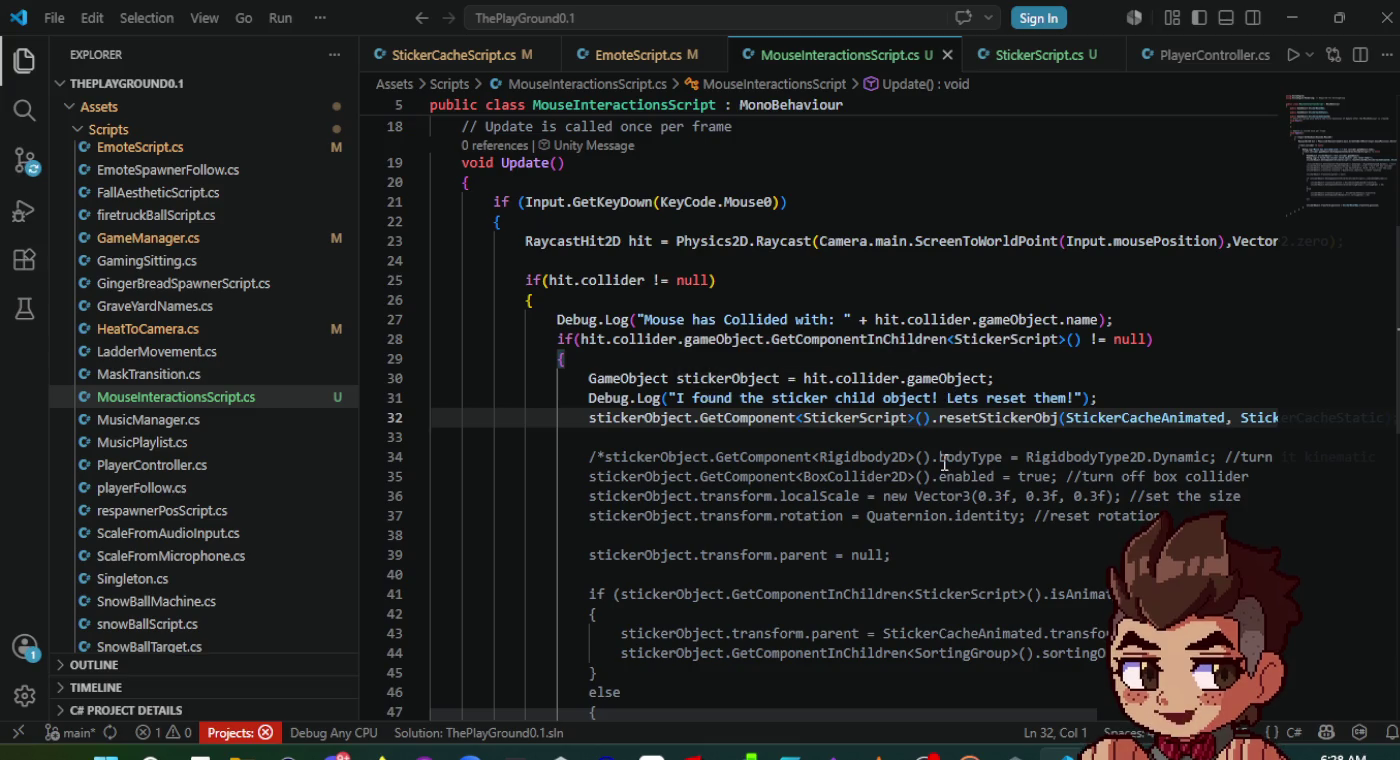
- Undo to restore the GetComponentInChildren<StickerScript>() lookup on line 30 and stop Unity's play mode
key("alt+Tab")
double_click(466, 623)
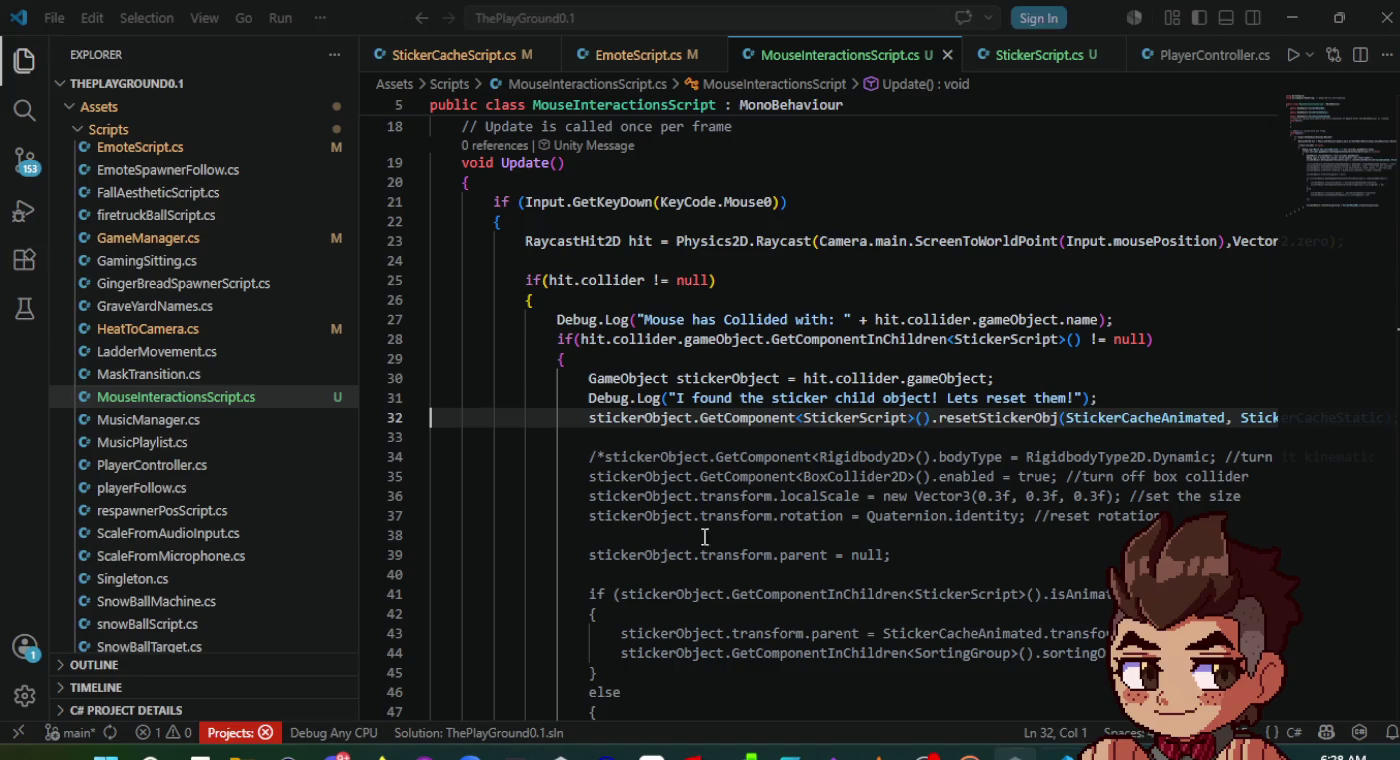
key("ctrl+z")
key("ctrl+z")
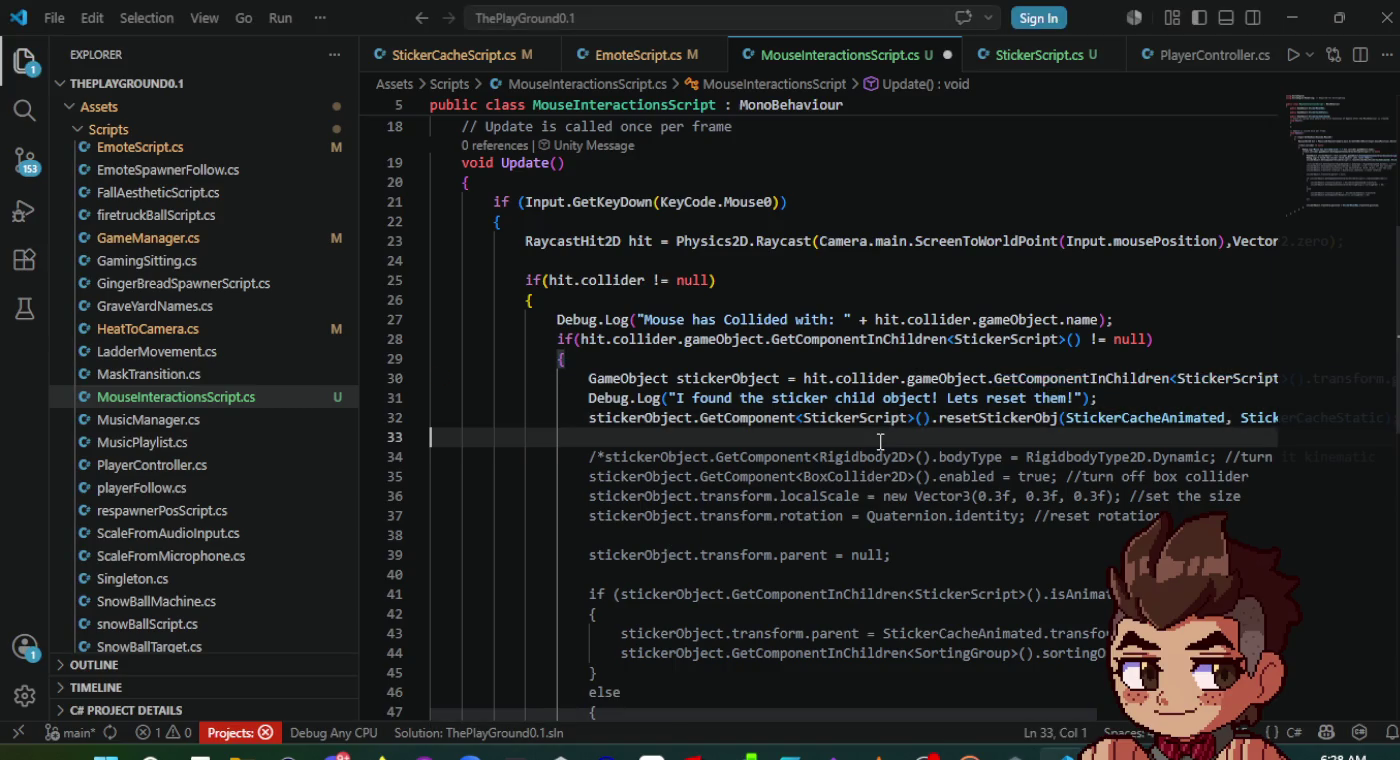
key("alt+Tab")
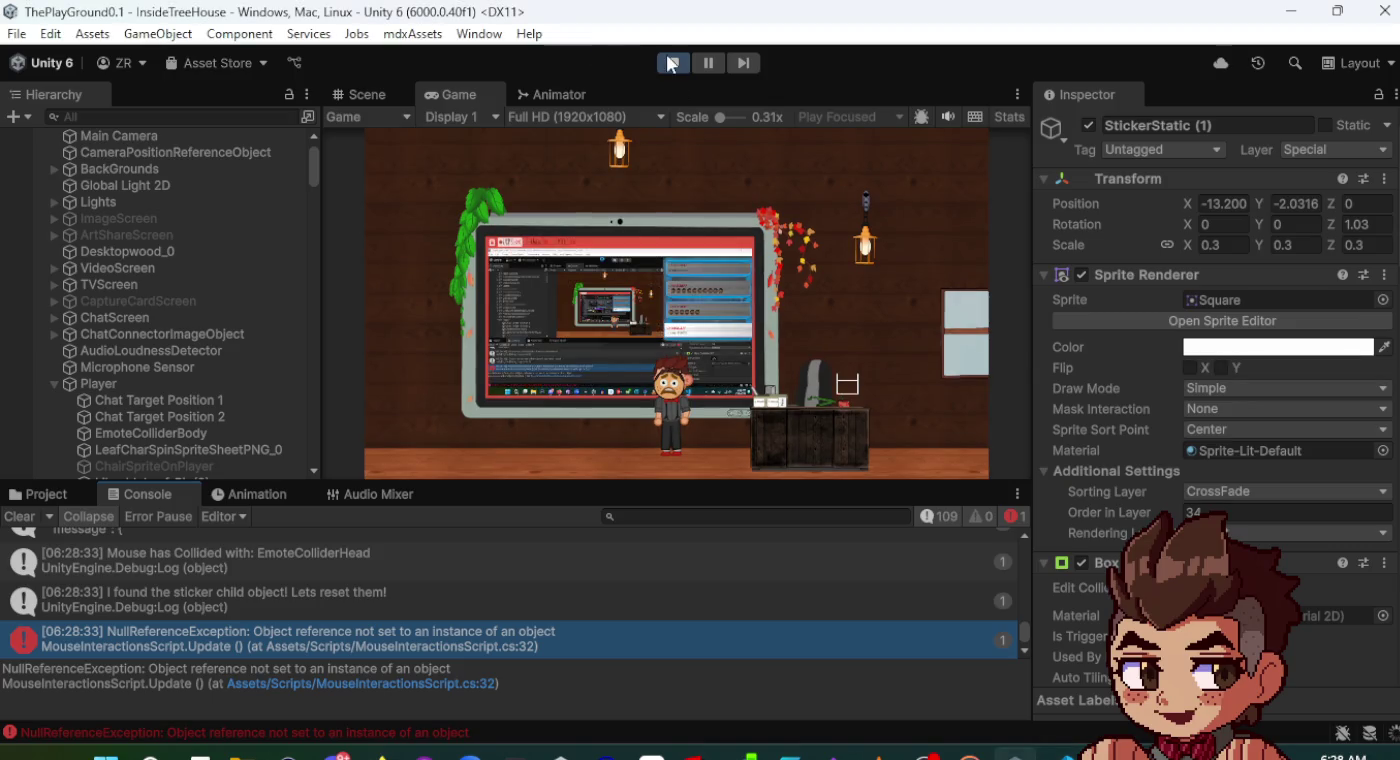
key("alt+Tab")
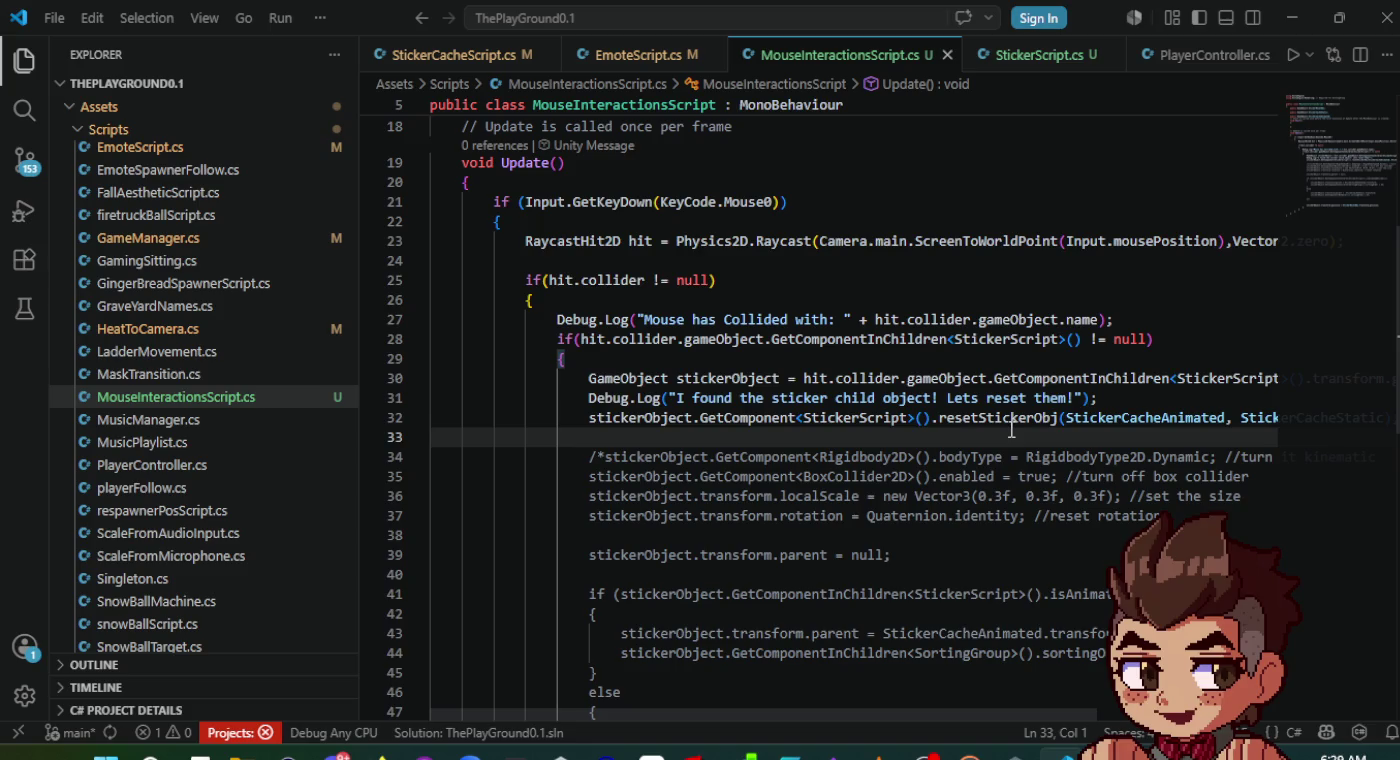
left_click(962, 378)
key("alt+Tab")
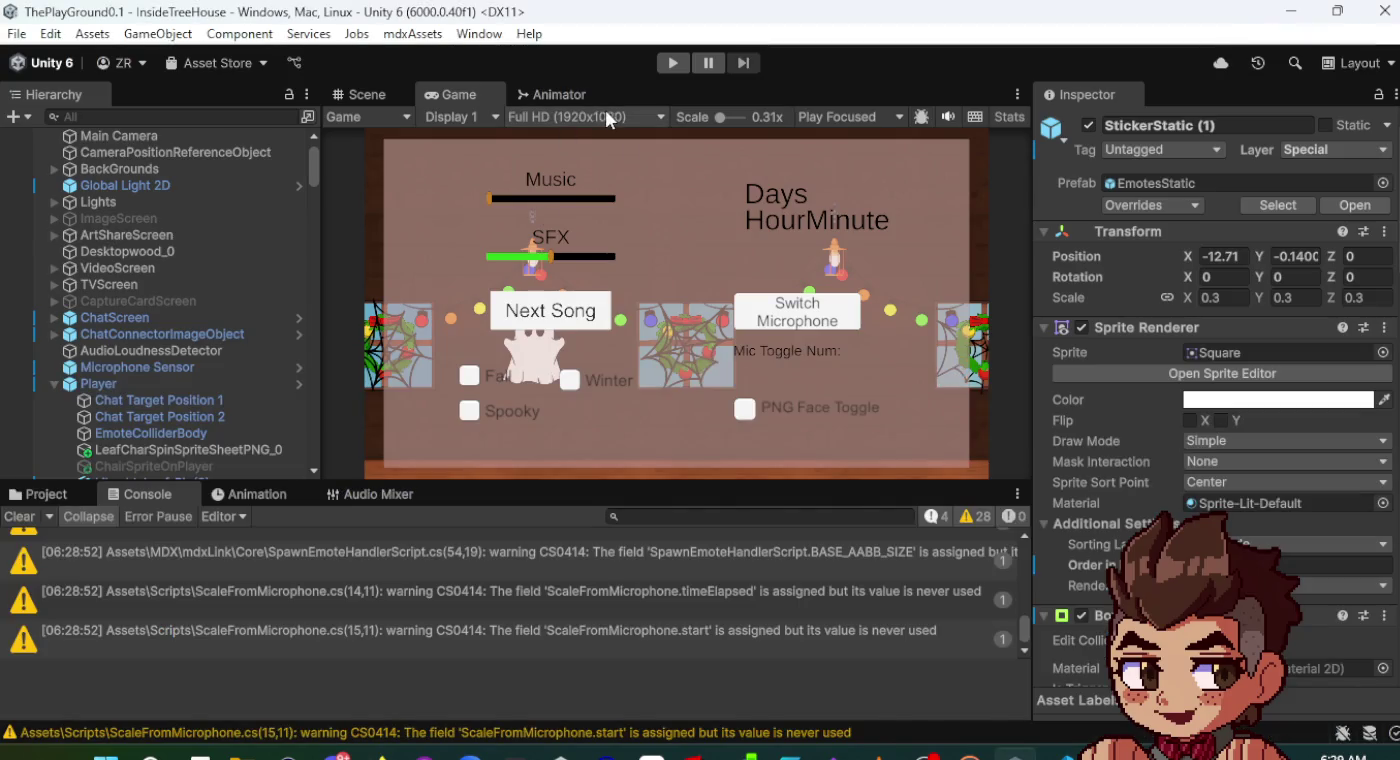
key("alt+Tab")
scroll(1000, 450, "right", 3)
left_click(890, 379)
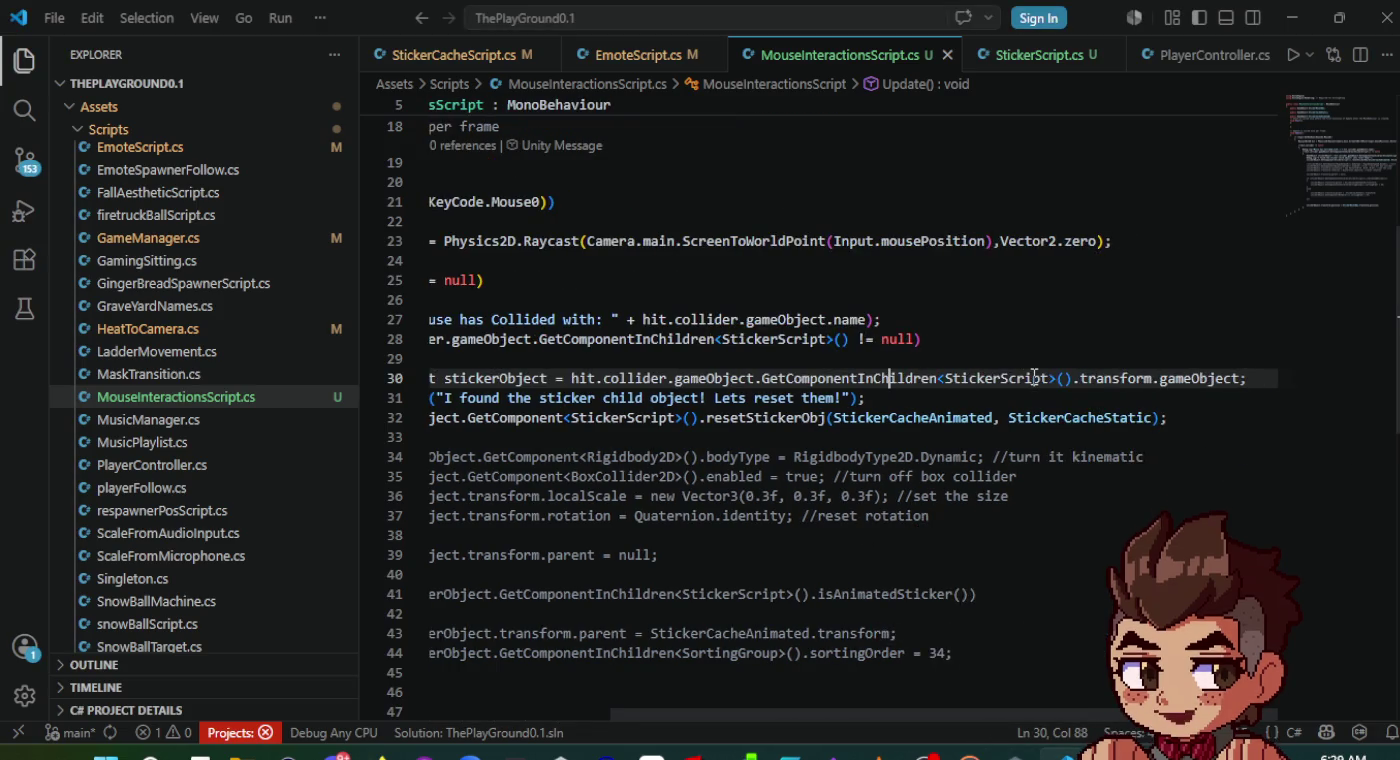
- Insert a new line after line 29's opening brace for a comment above the lookup
left_click(1036, 378)
left_click(924, 413)
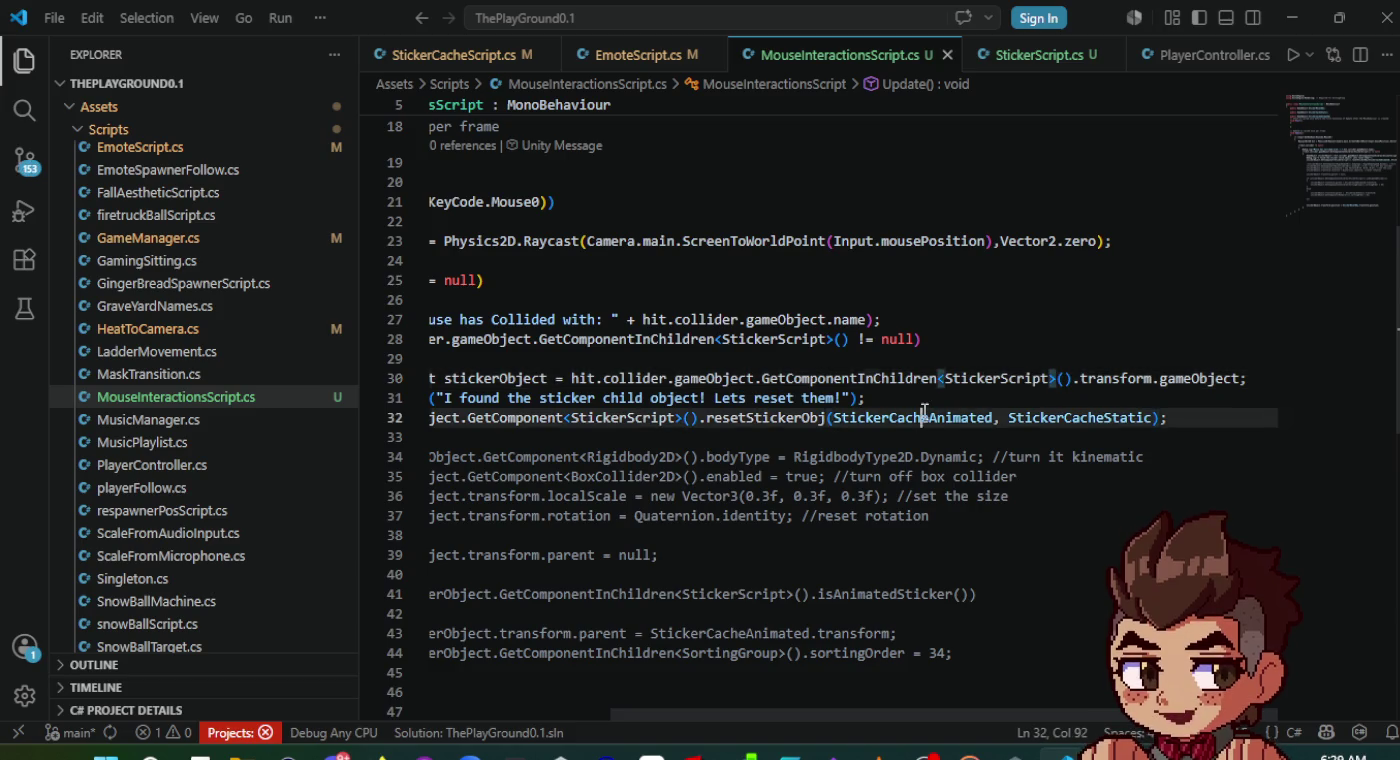
scroll(924, 413, "left", 3)
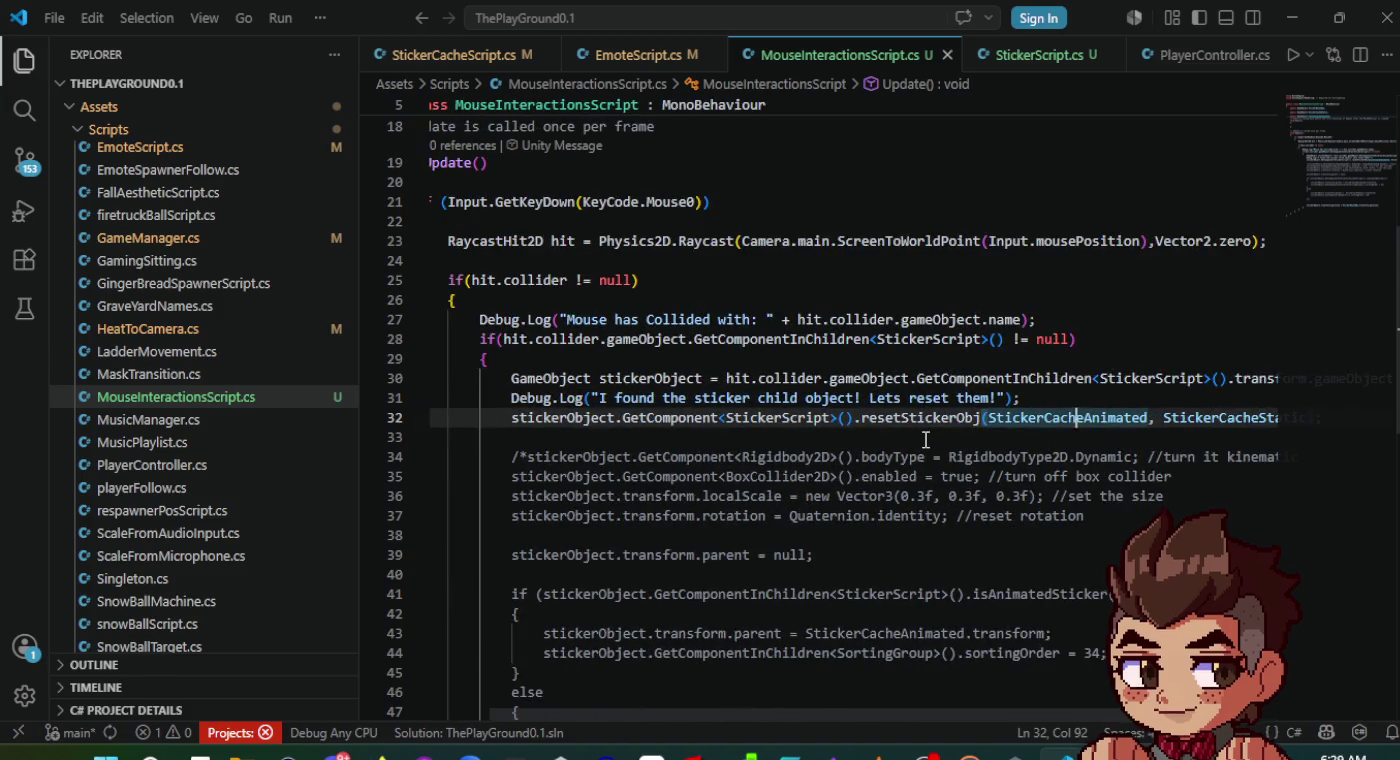
left_click(926, 438)
scroll(925, 438, "right", 5)
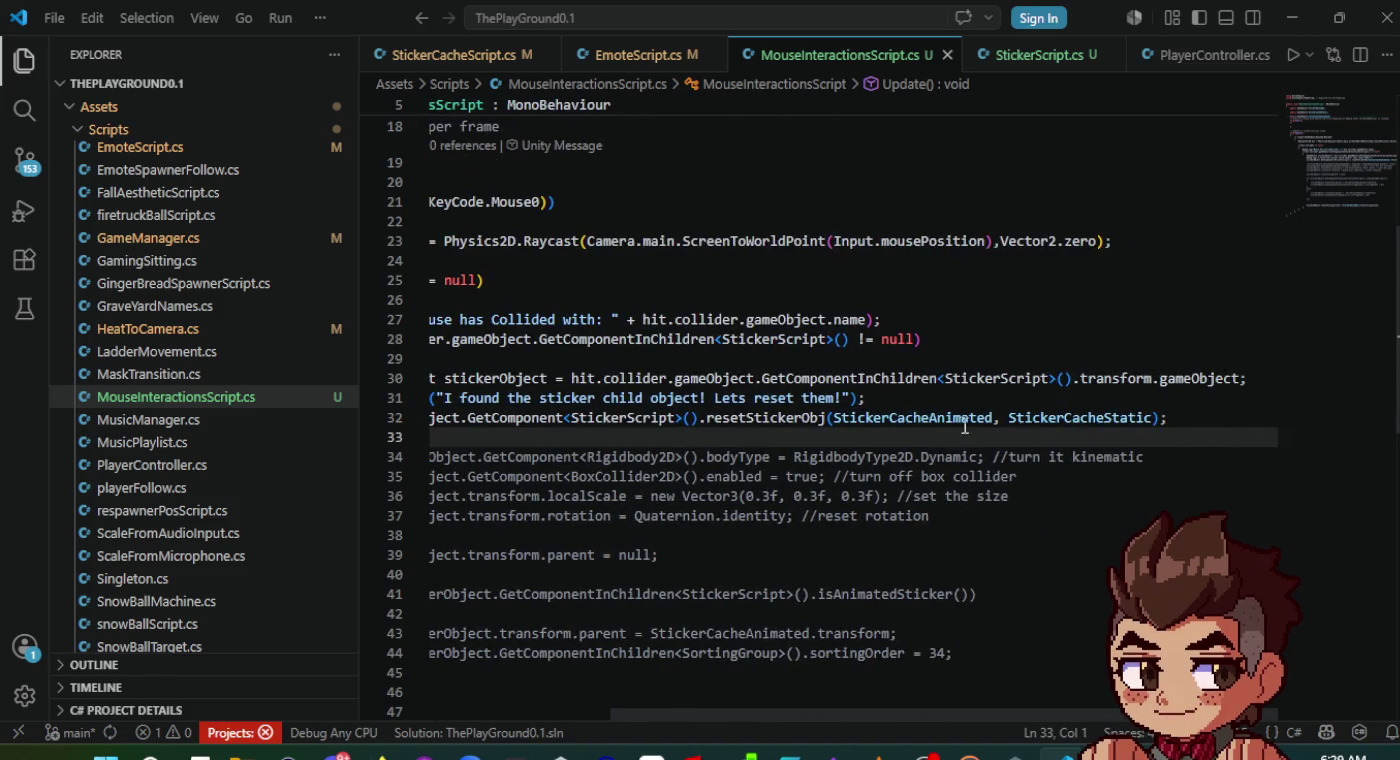
left_click(834, 357)
type("{")
key("Return")
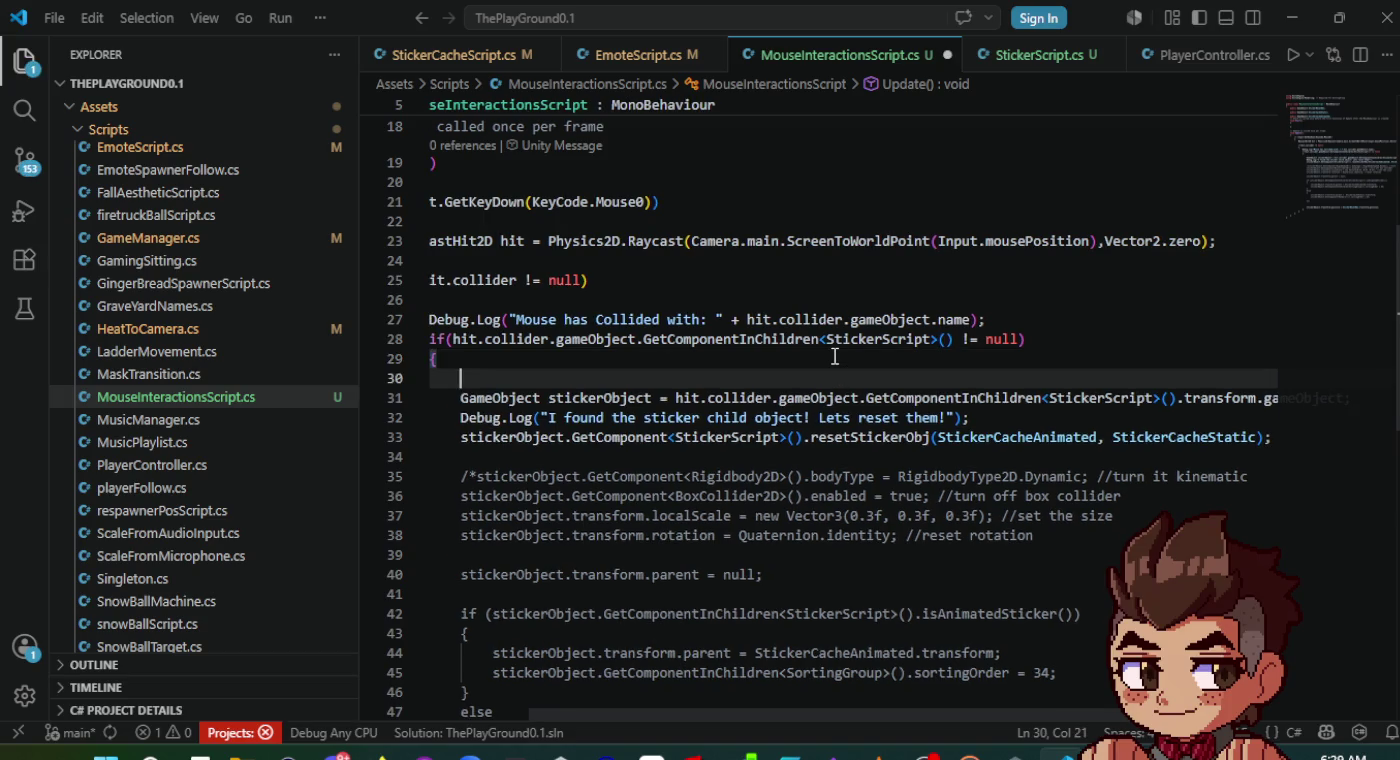
- Write a comment on finding the sticker child via GetComponentInChildren<StickerScript>() and save
type("//Need to find the CHILD O")
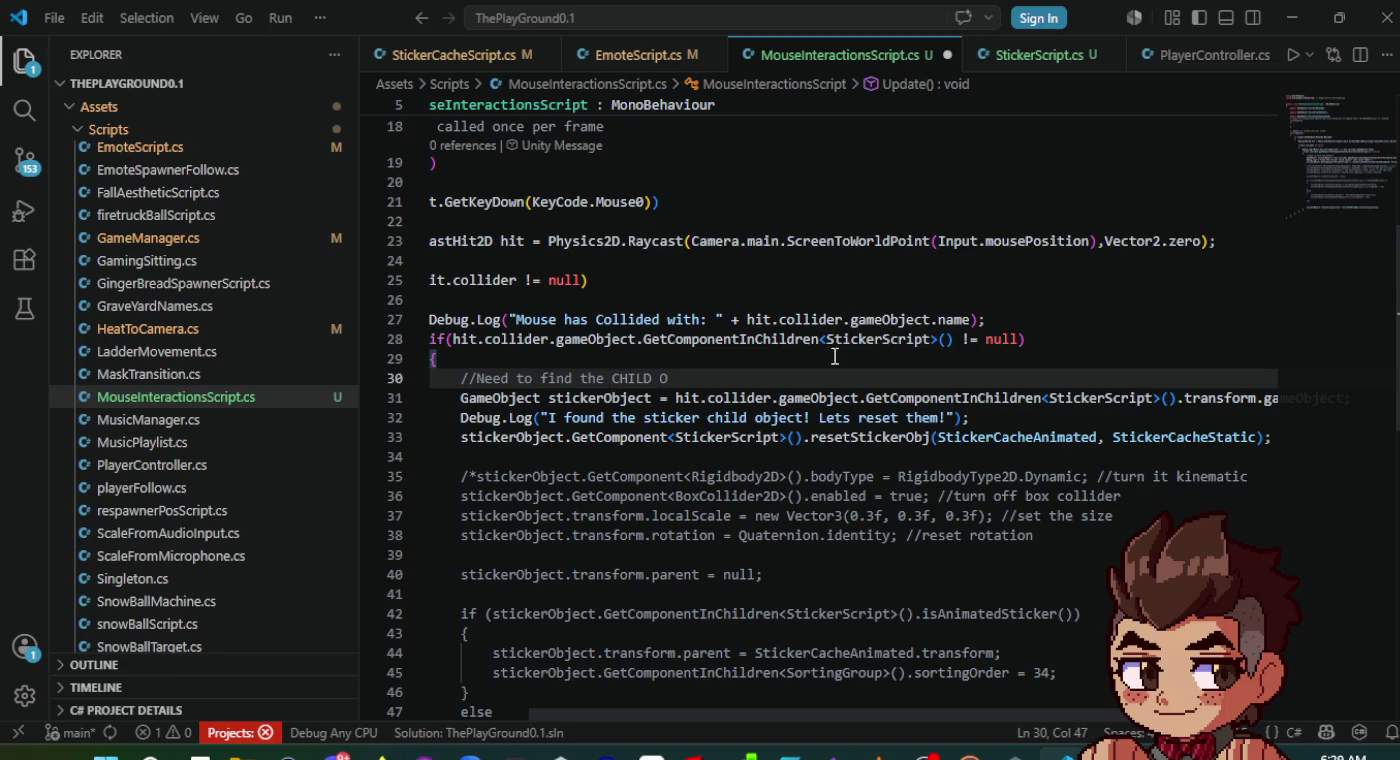
type("BJECT of the collider.g")
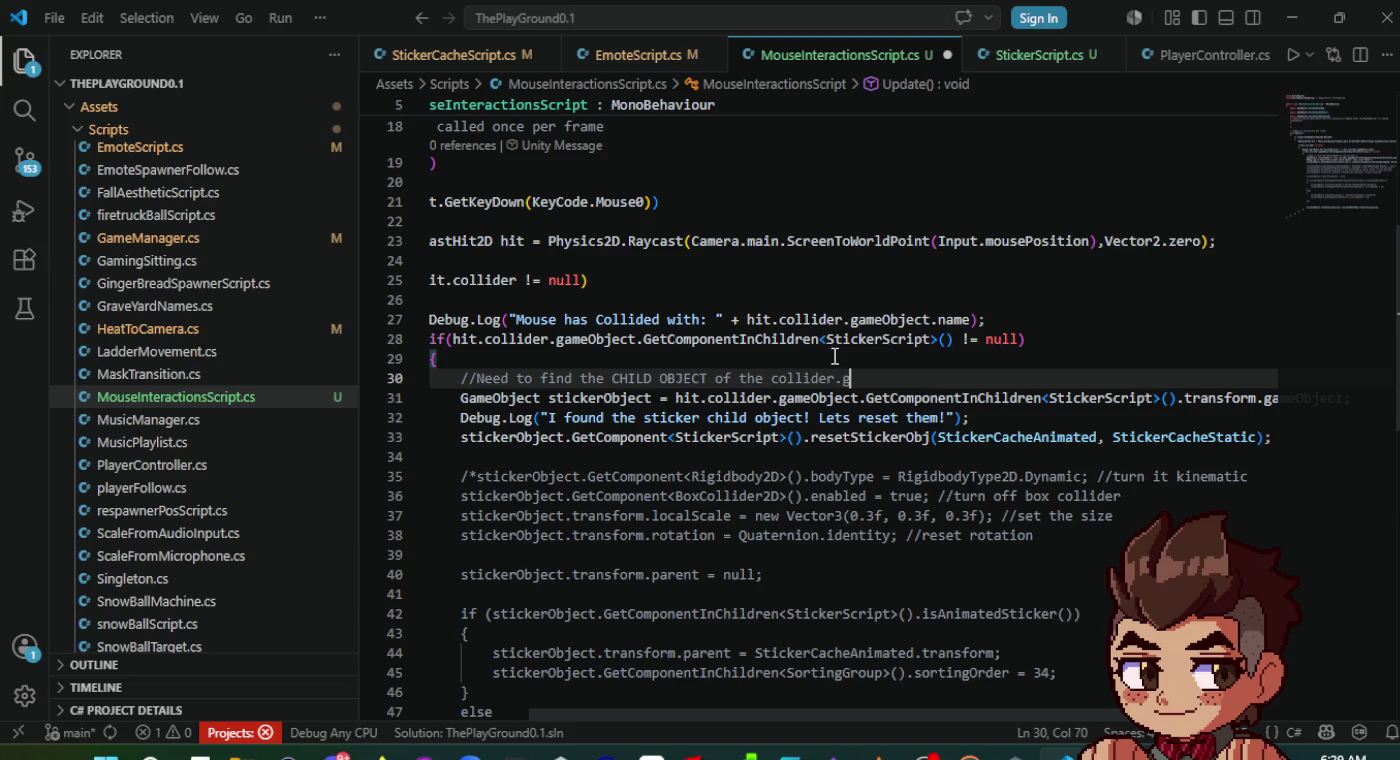
type("ameObject, fin")
type("ding the st")
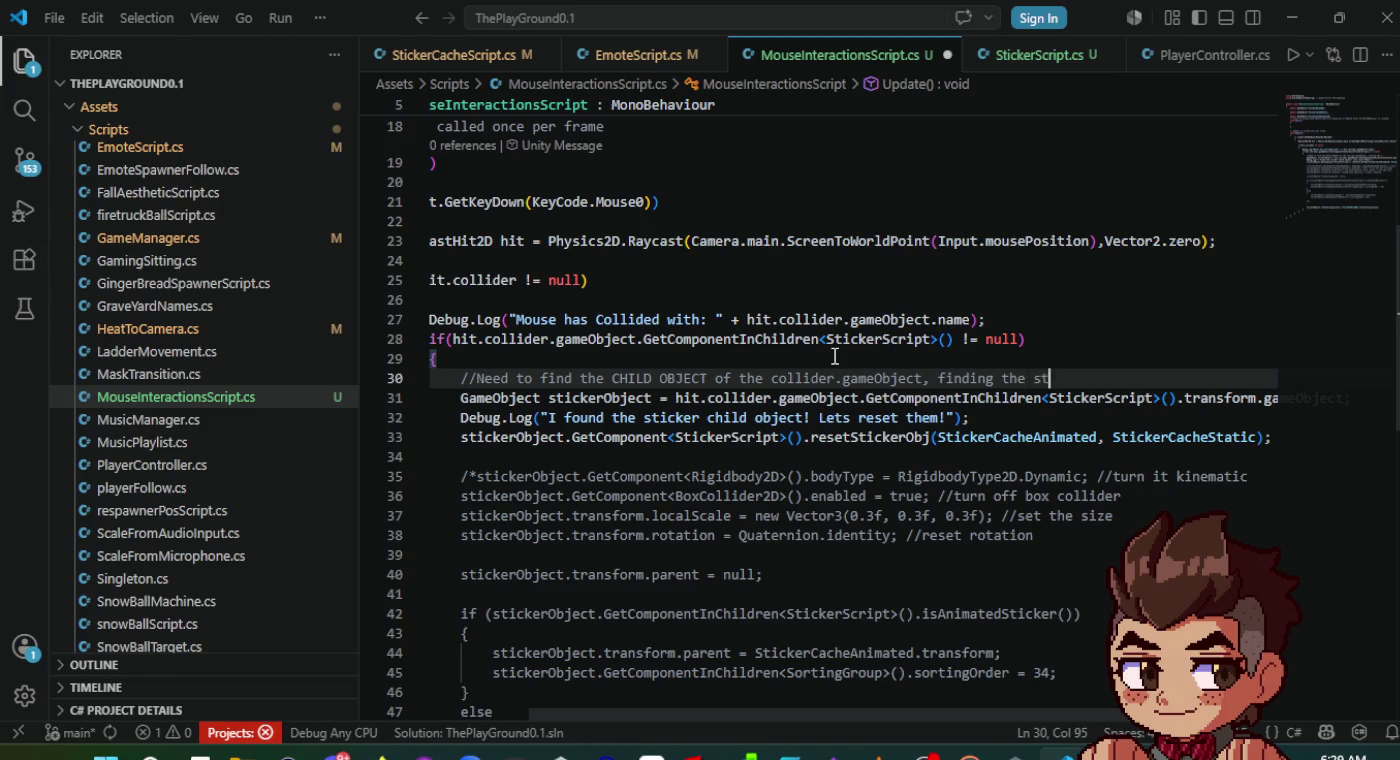
type("icker child via Get")
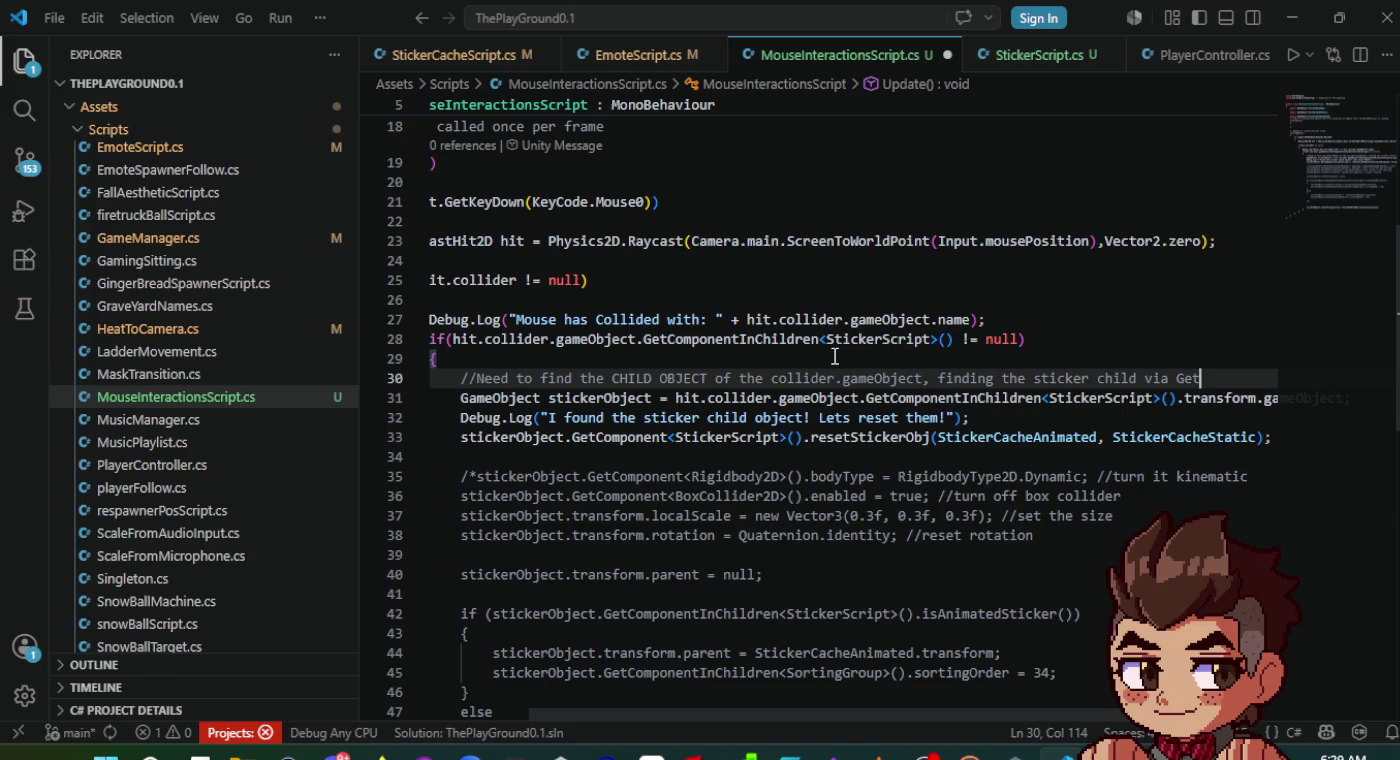
type("Component")
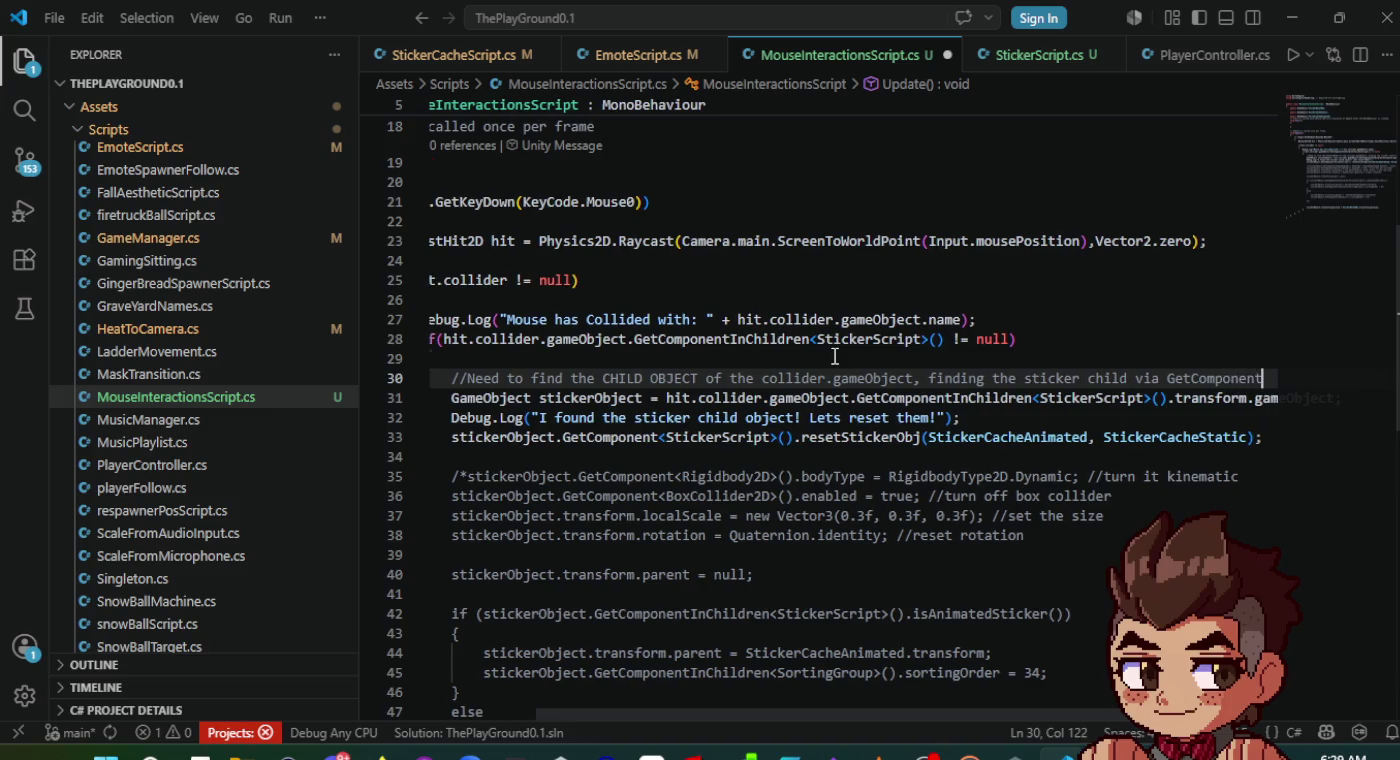
type("InChildr")
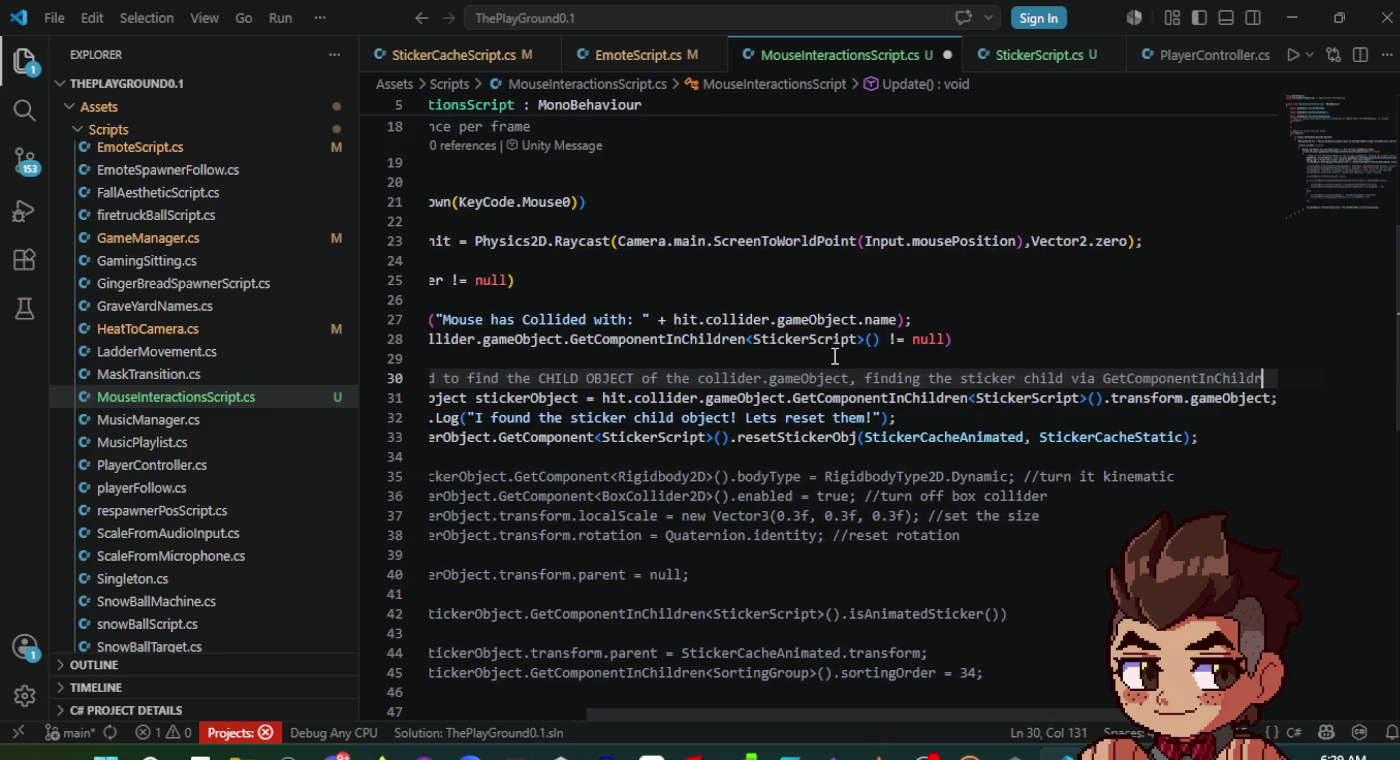
type("en<")
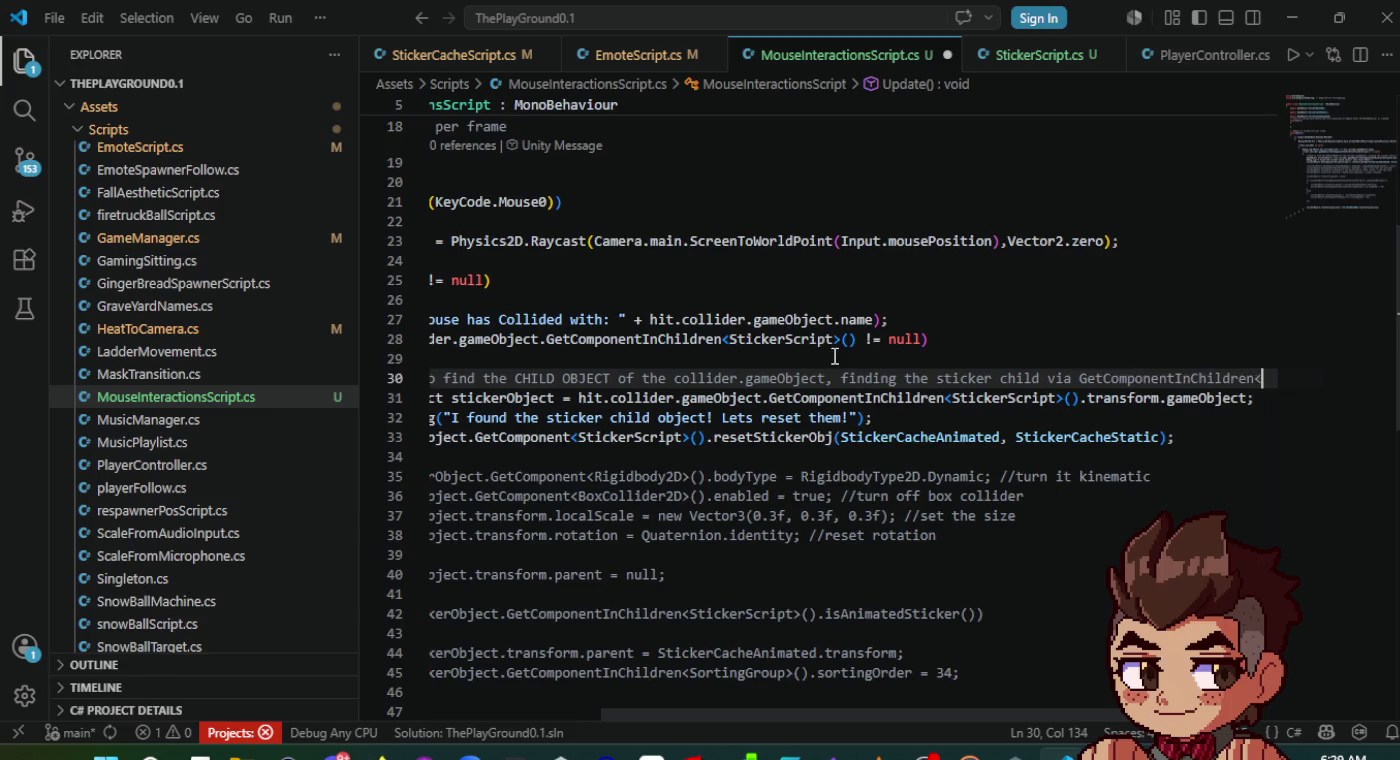
type(">cr")
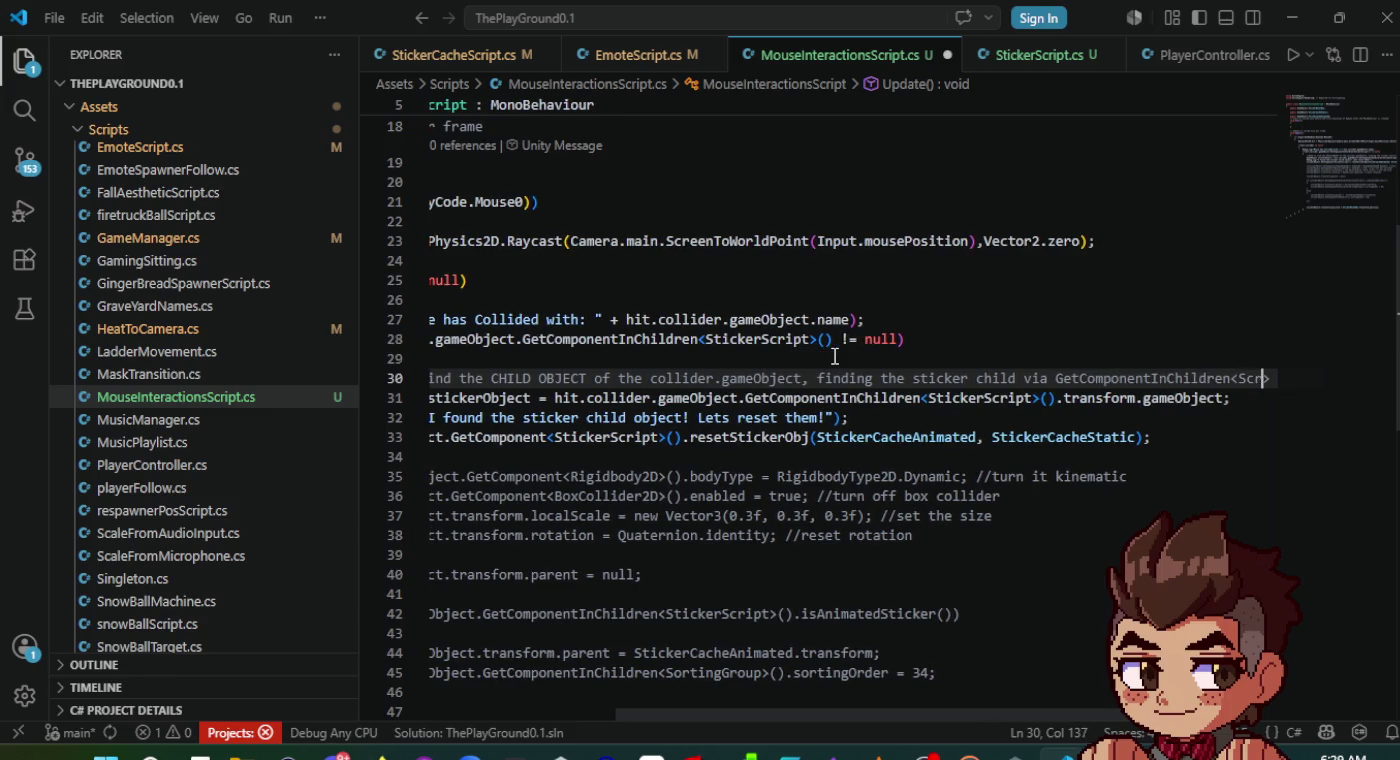
type("ip")
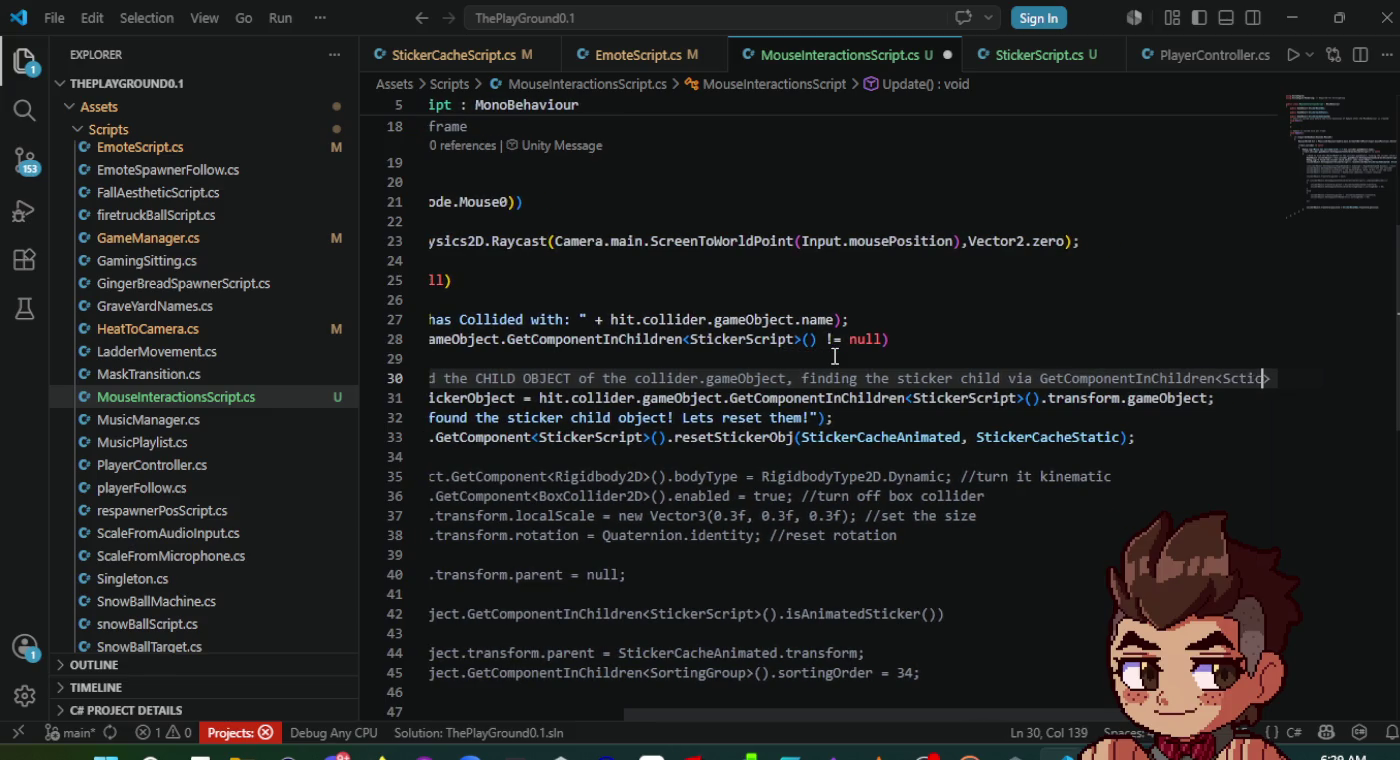
type("tickerScri")
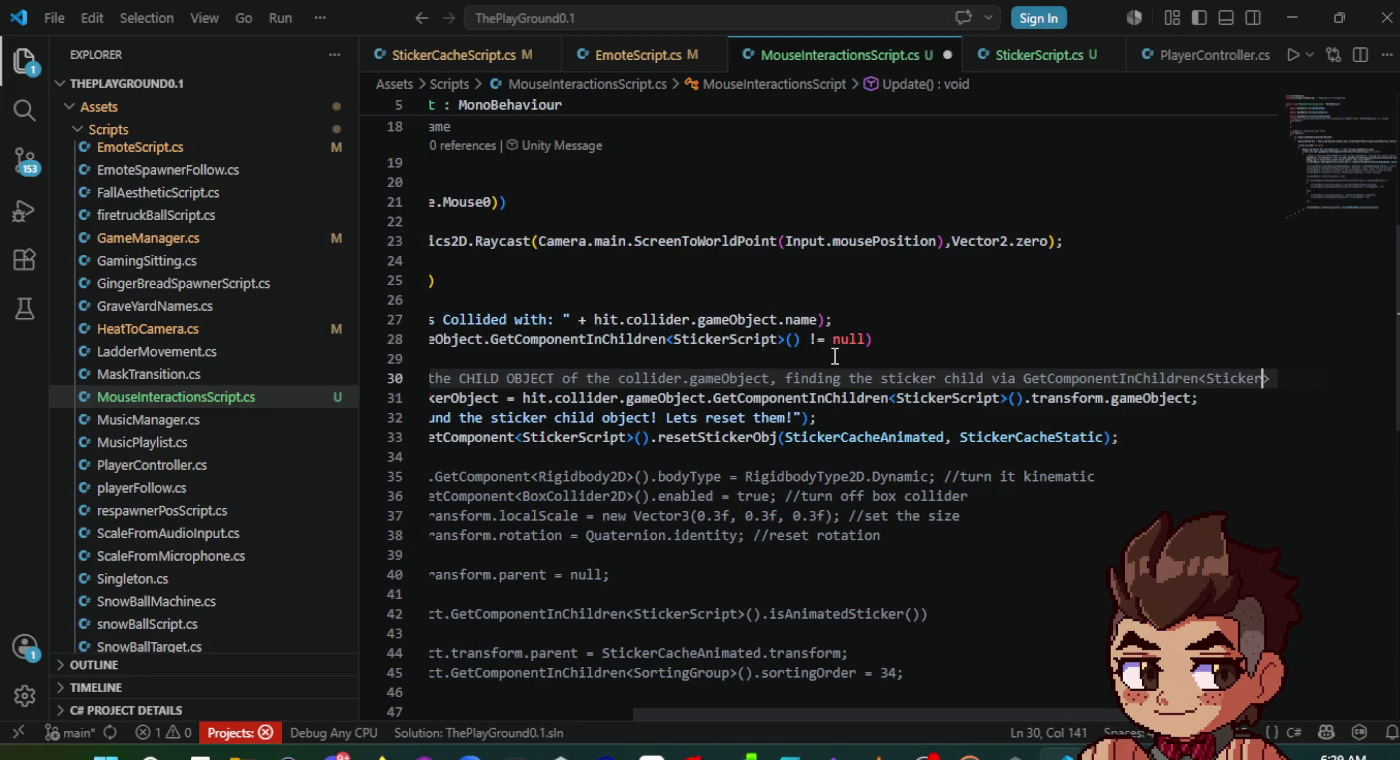
type("pt")
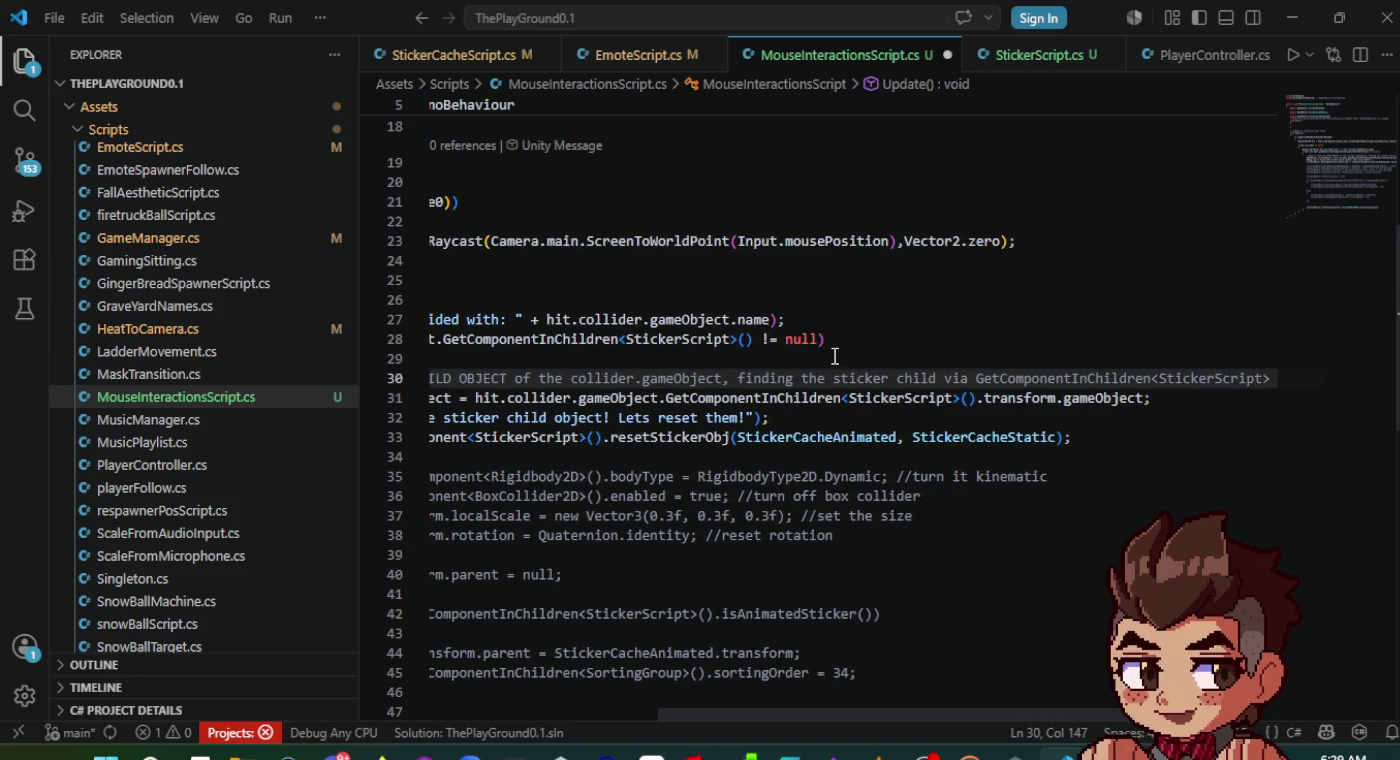
type(">()")
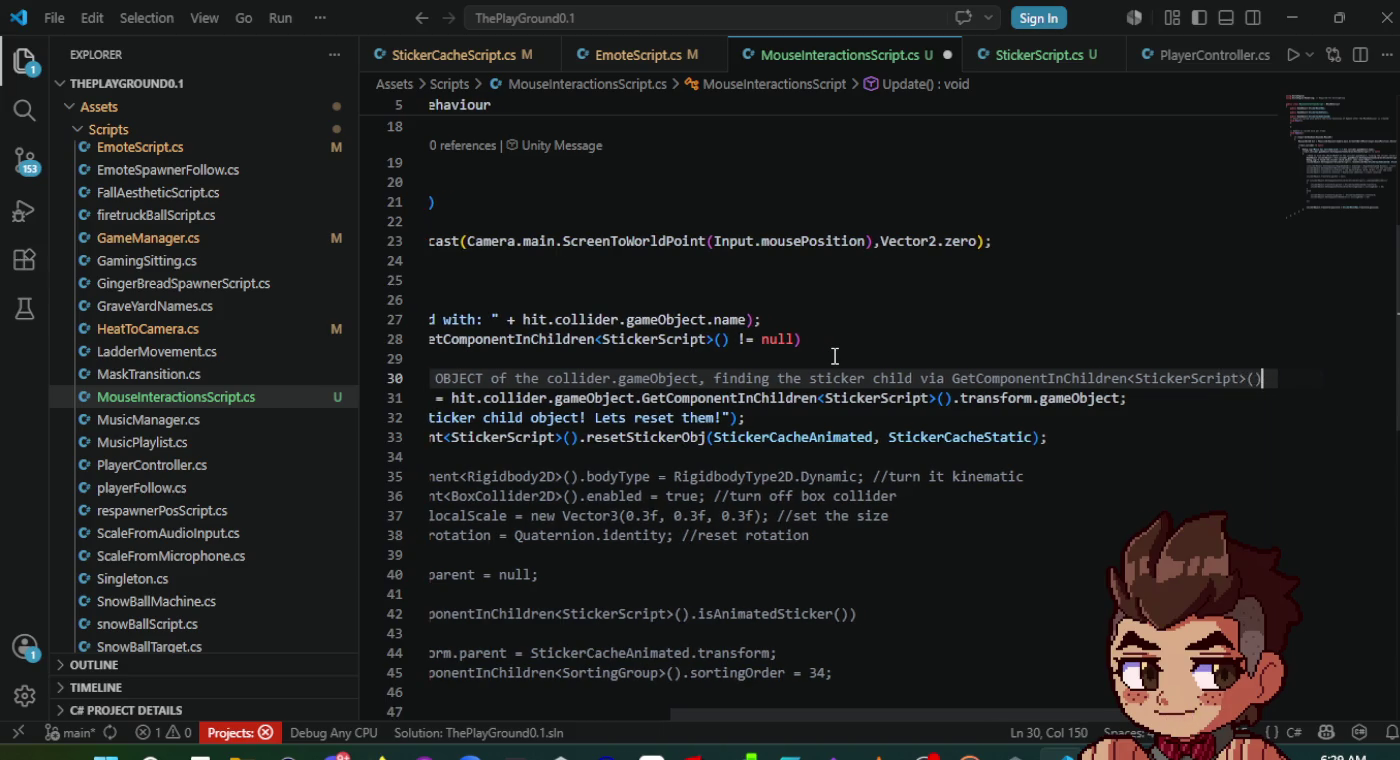
key("ctrl+s")
- Select the old commented-out code block further down in the script
scroll(968, 385, "left", 5)
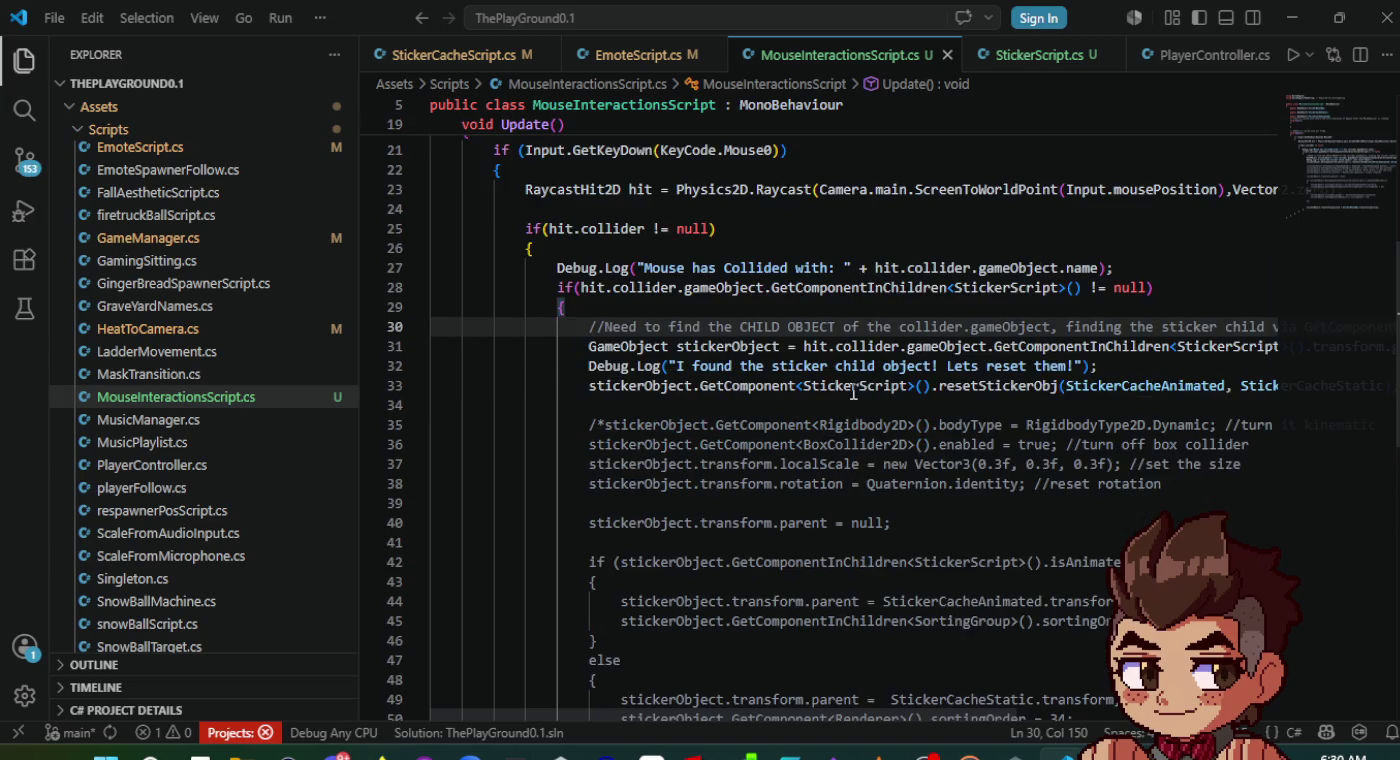
scroll(1041, 388, "down", 2)
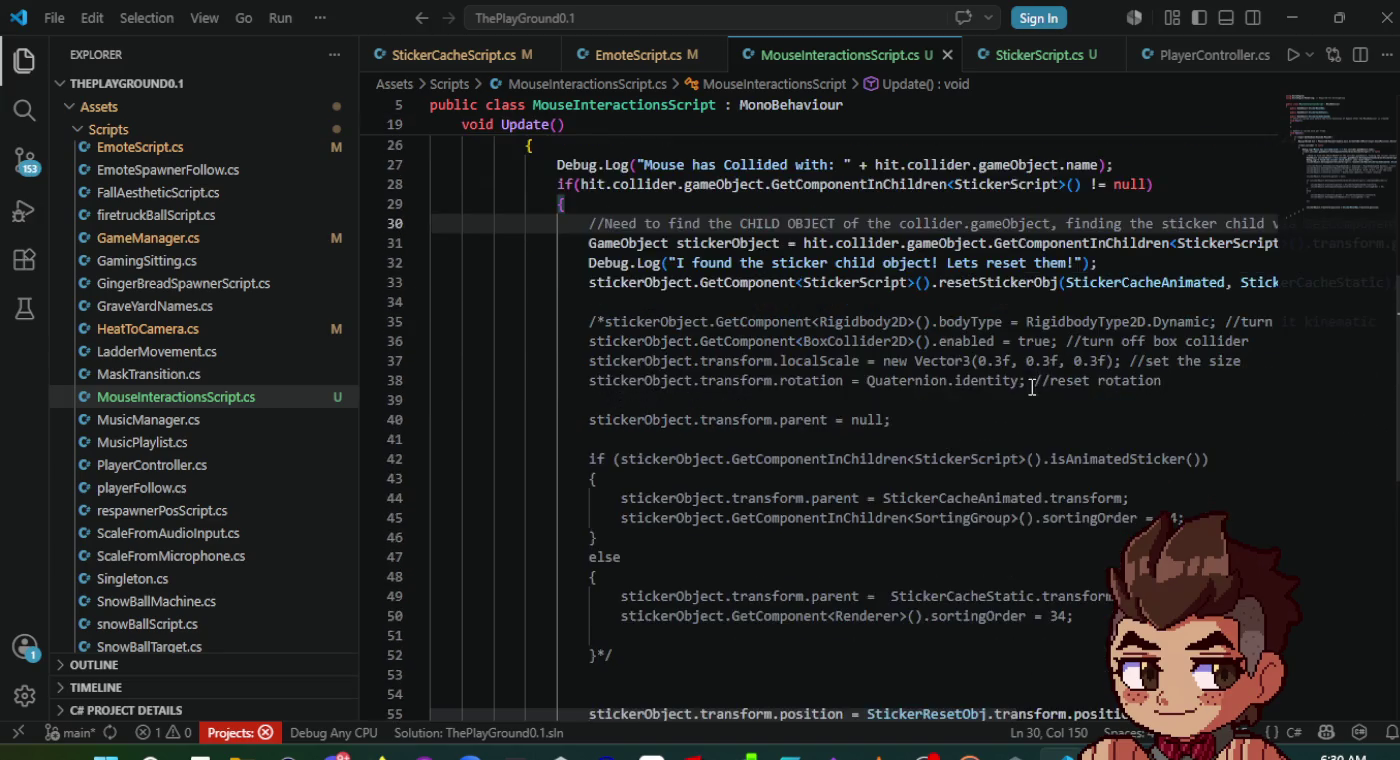
scroll(760, 395, "down", 2)
mouse_move(614, 552)
left_mouse_down()
mouse_move(632, 505)
mouse_move(606, 270)
mouse_move(580, 217)
left_mouse_up()
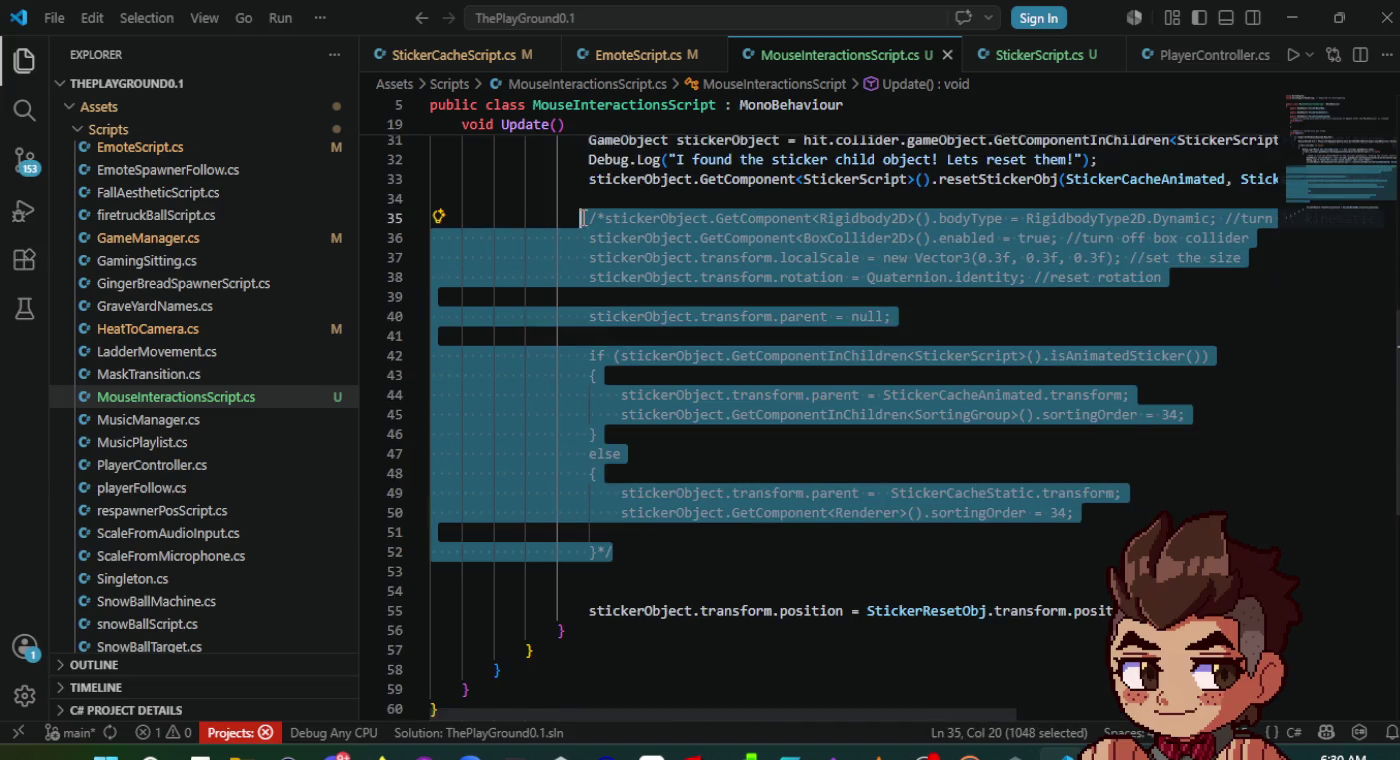
- Delete the /* */ reset block and leftover blank lines, then save MouseInteractionsScript.cs
key("Delete")
key("BackSpace")
key("BackSpace")
key("BackSpace")
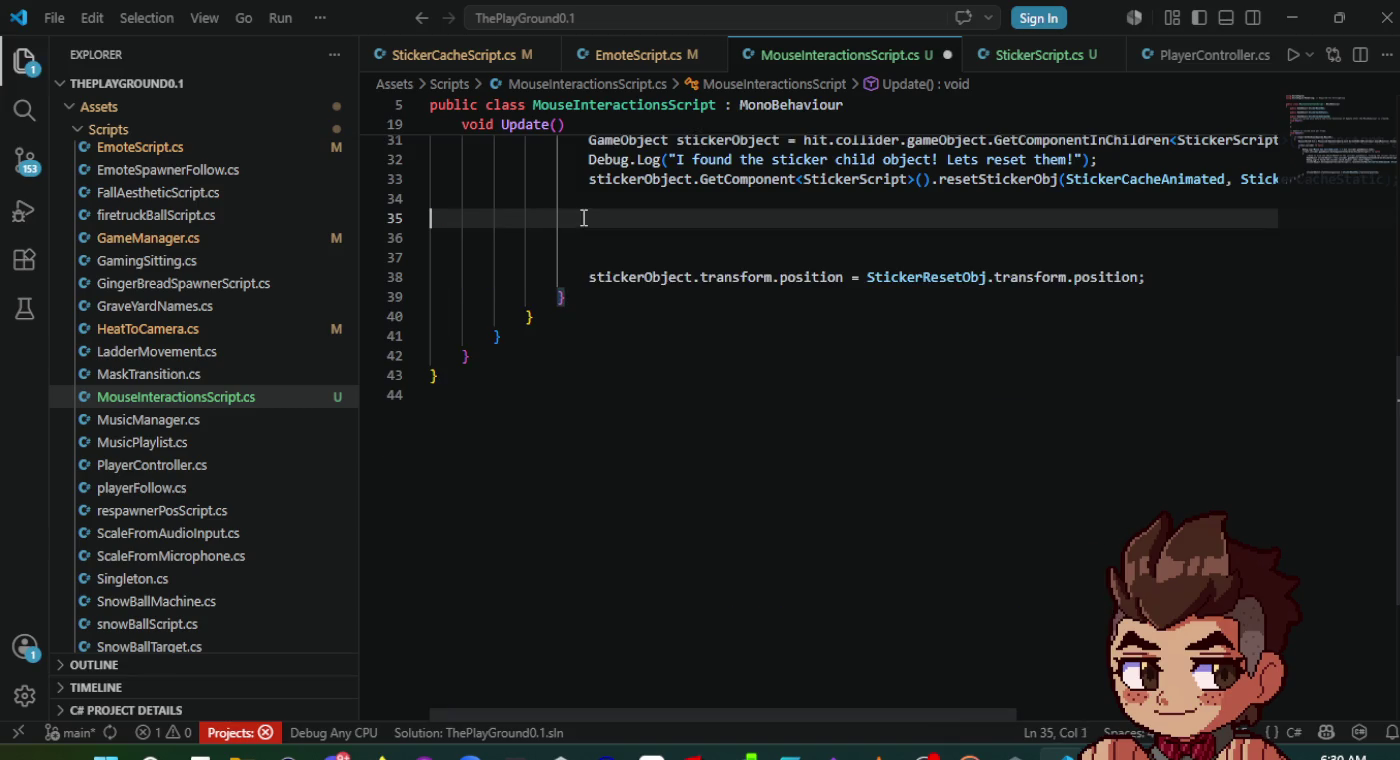
key("ctrl+s")
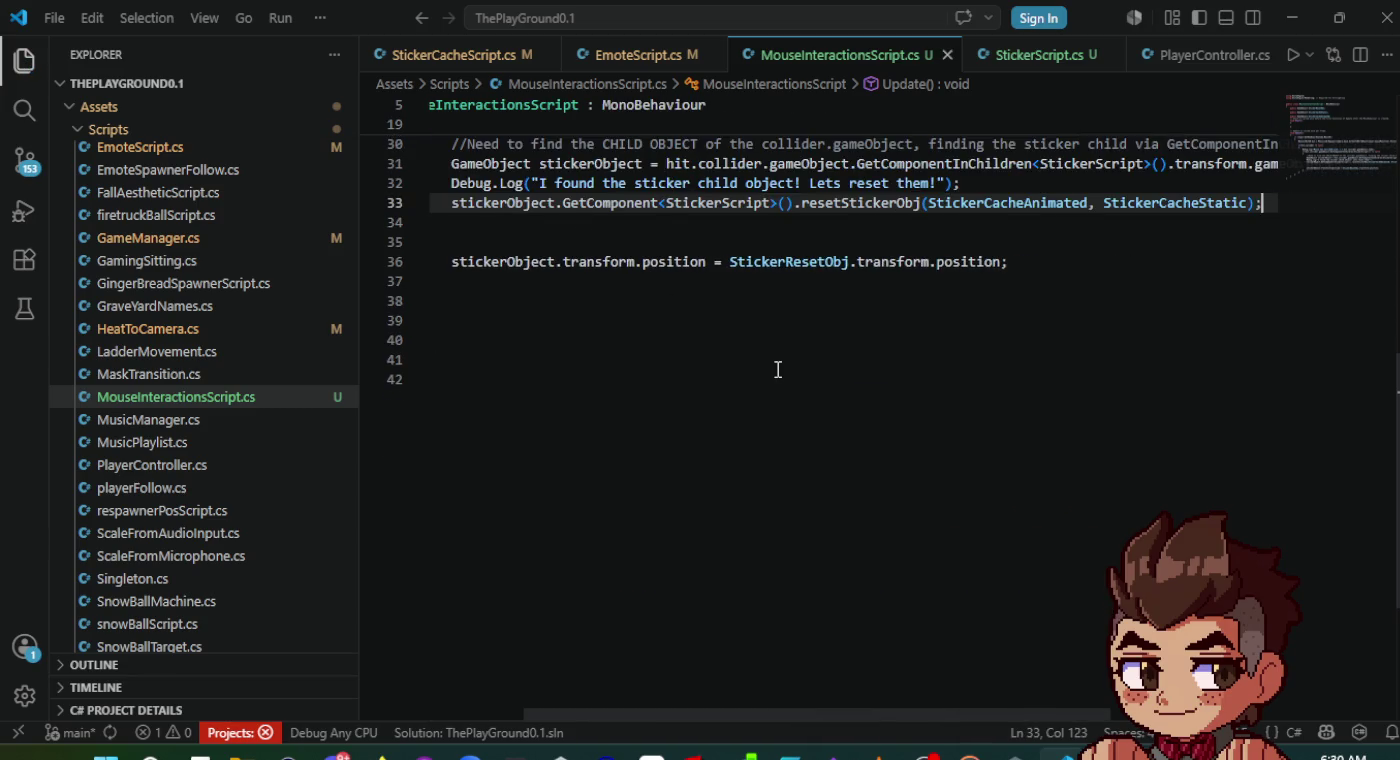
scroll(778, 369, "left", 3)
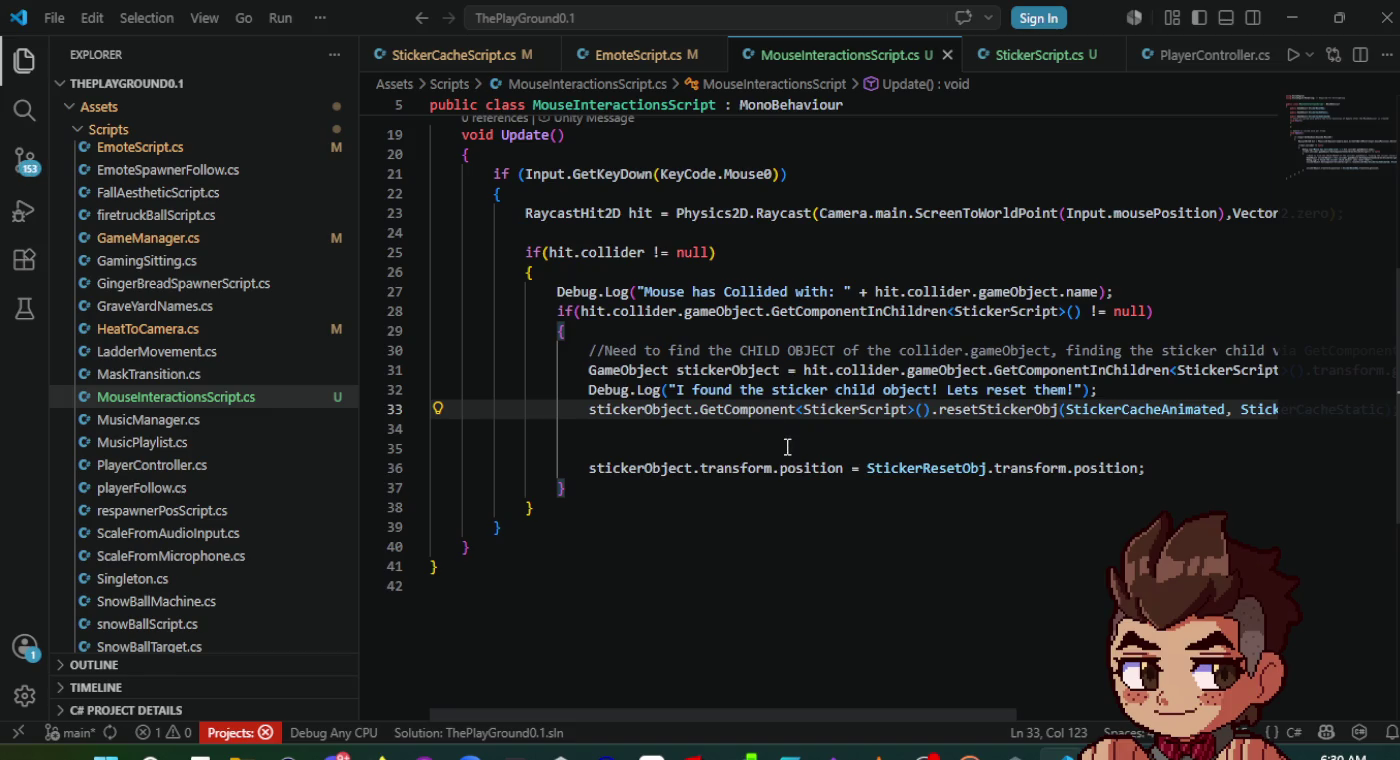
left_click(1142, 396)
- Add a '//Reset all parameters' comment above the resetStickerObj call
key("Return")
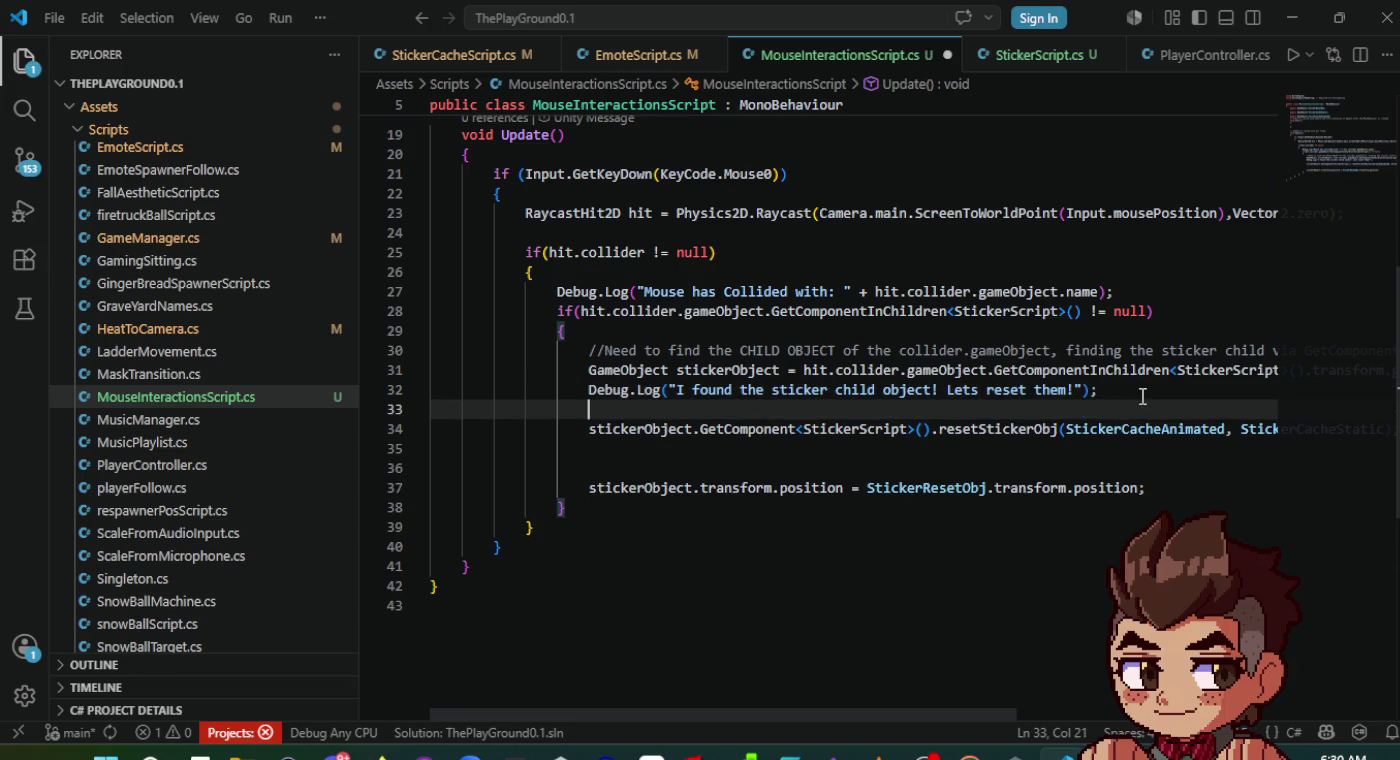
type("//Reset ")
type("all parameters of the sticker object in sticker script")
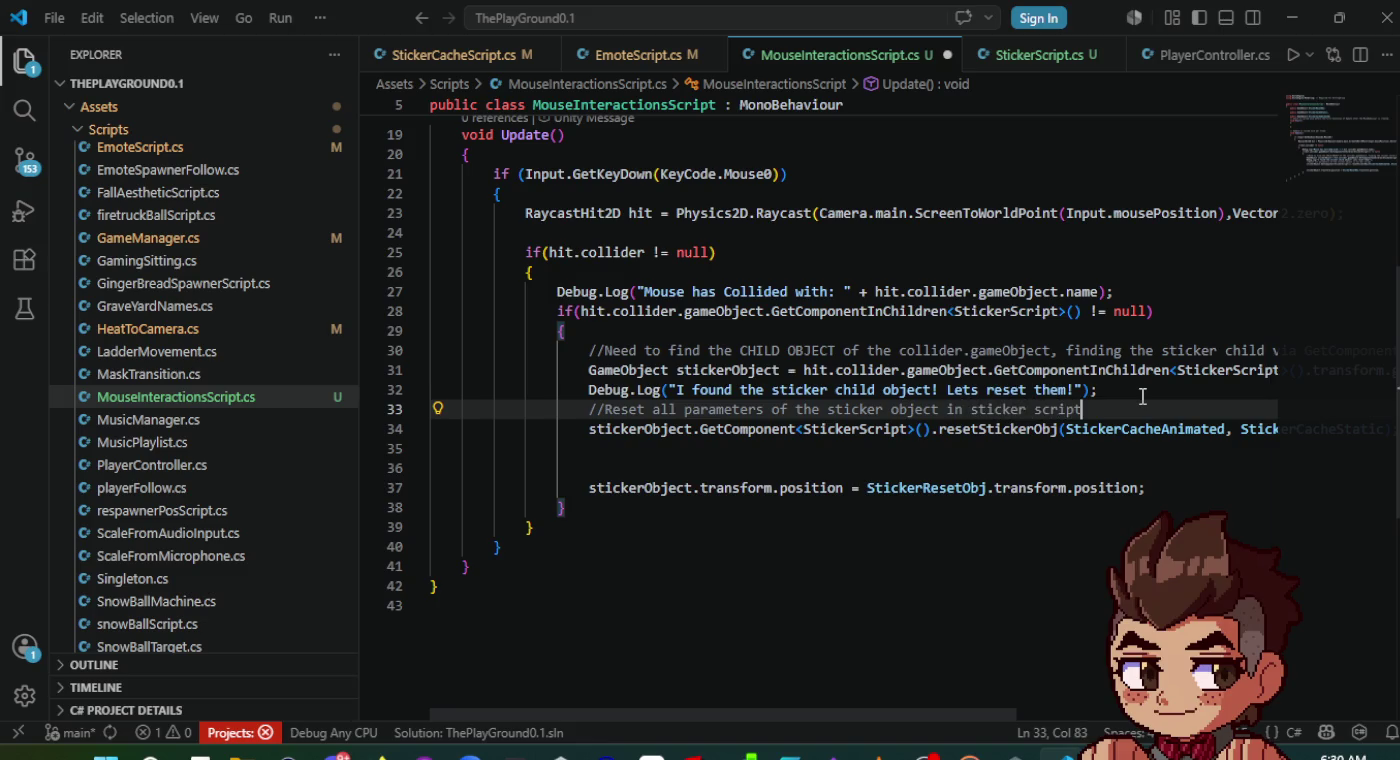
left_click(765, 469)
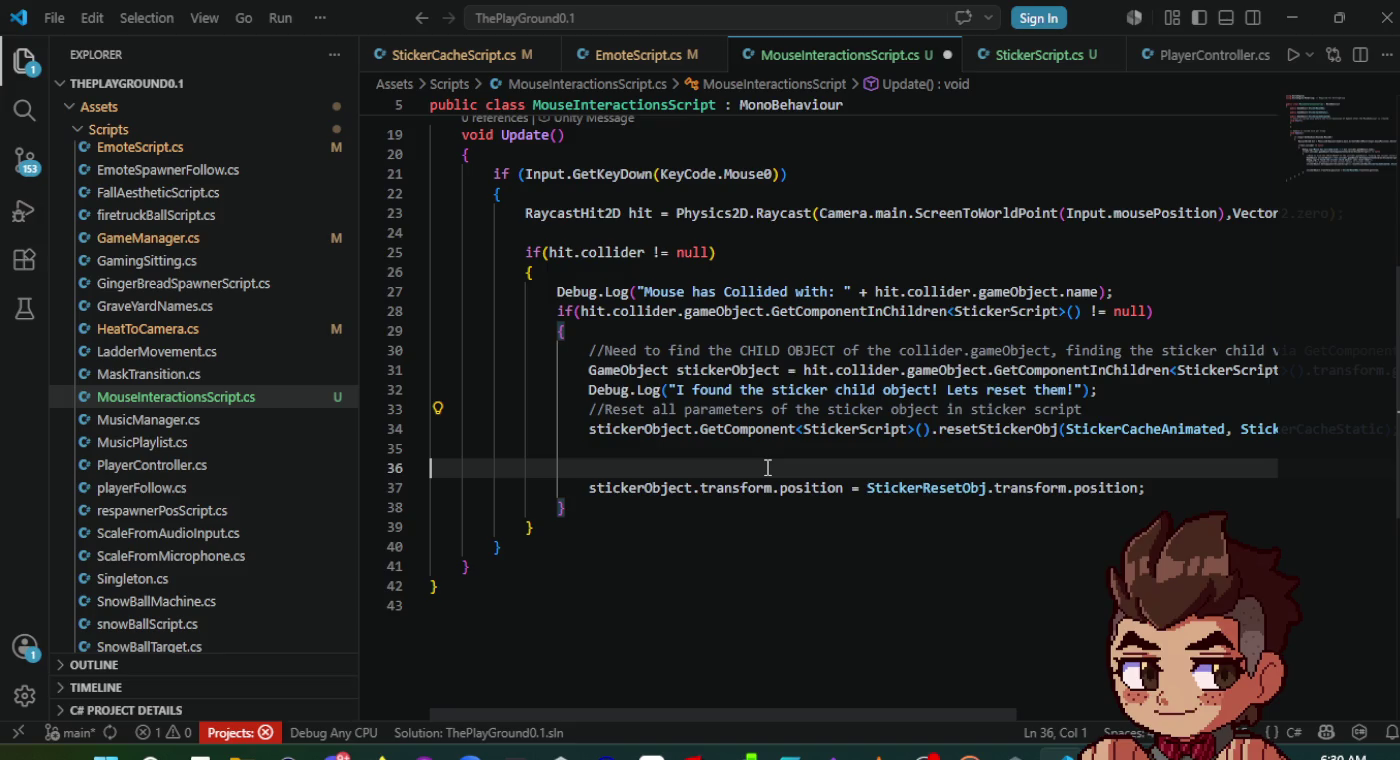
key("Tab")
key("Tab")
key("Tab")
- Comment the position line '//reset sticker position back to the Sticker Reset Position' and save
type("//reset s")
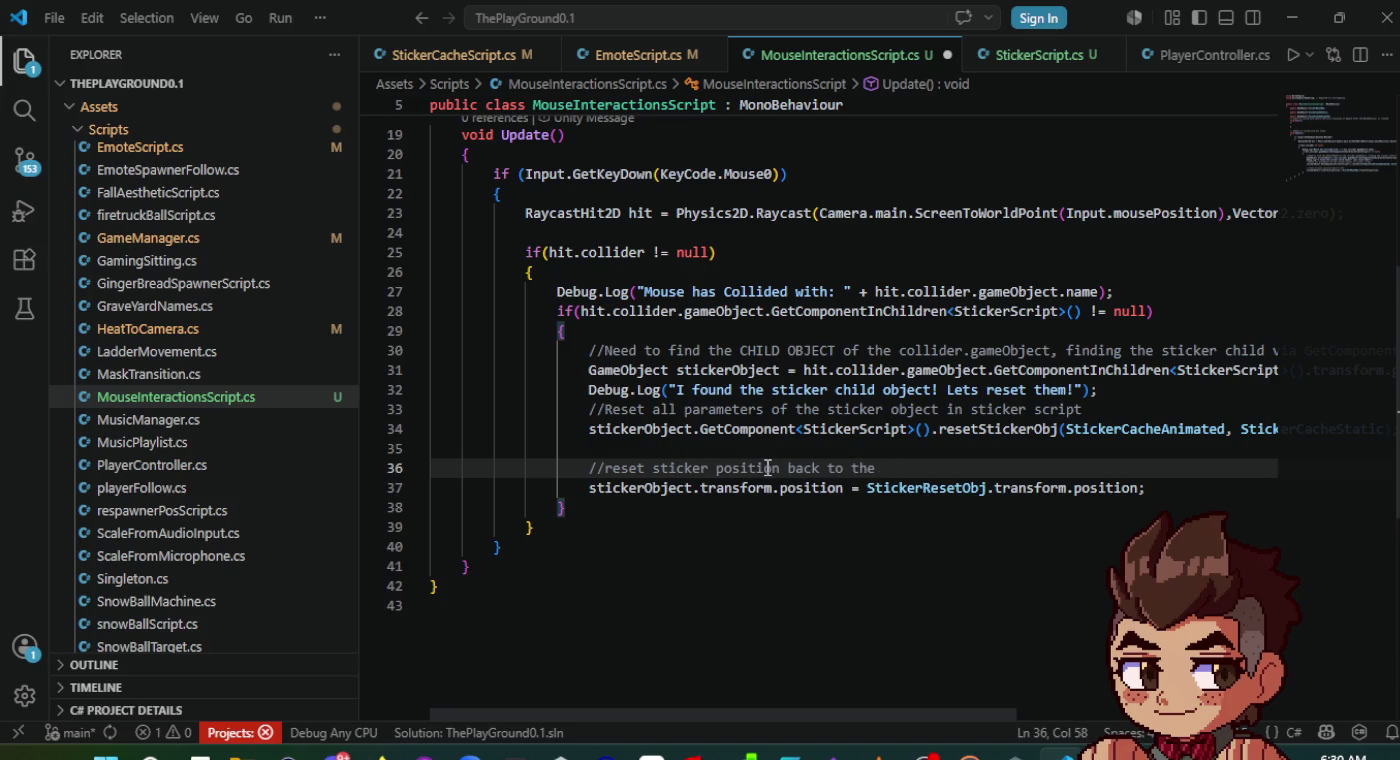
type("ition")
key("ctrl+s")
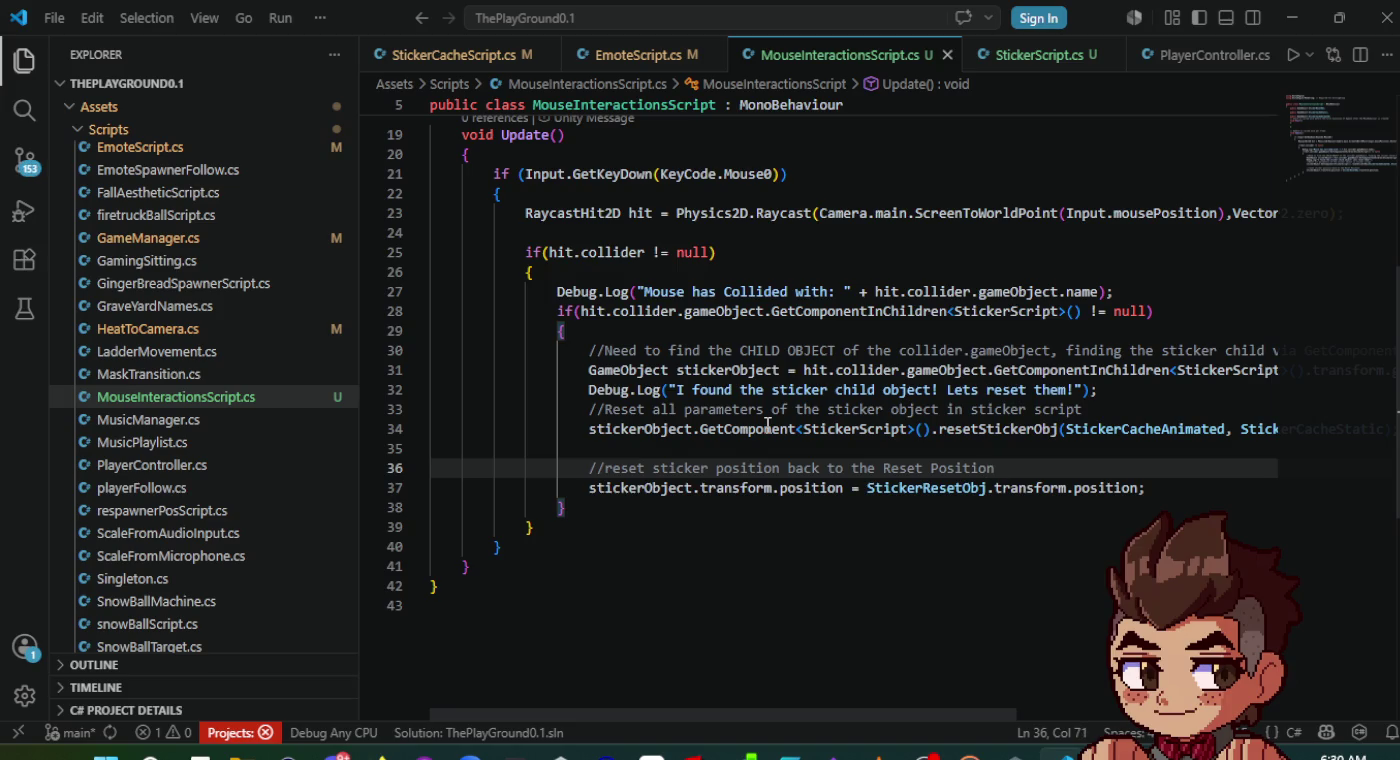
type("Sticker")
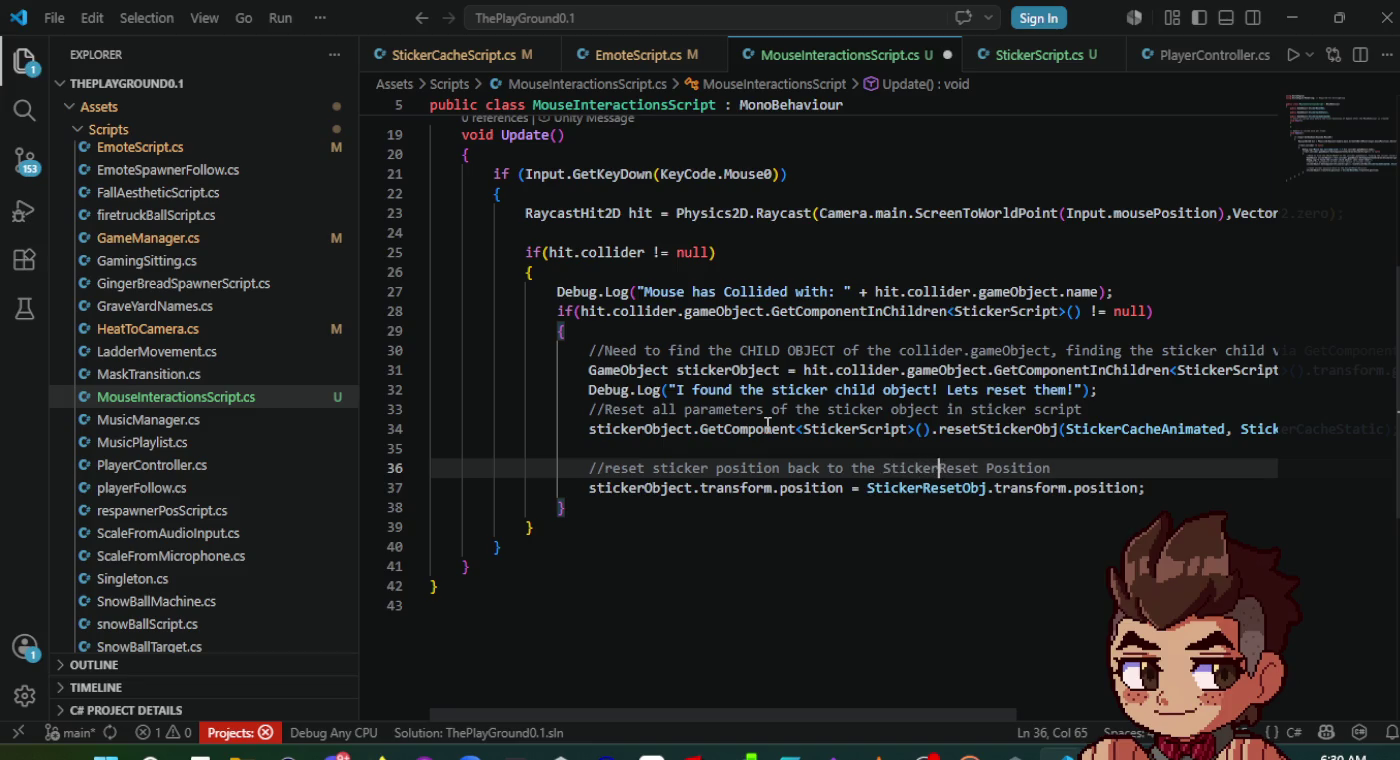
key("ctrl+s")
left_click(850, 487)
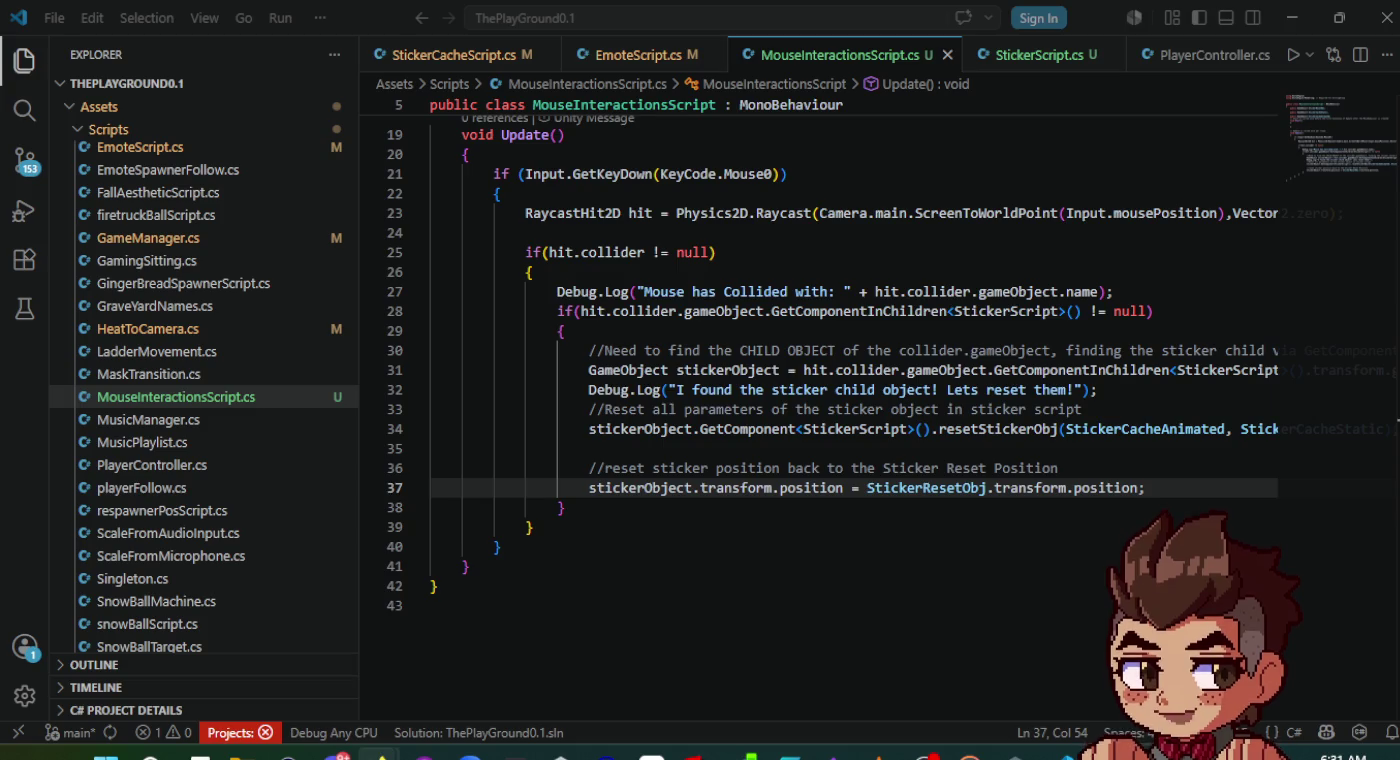
key("alt+Tab")
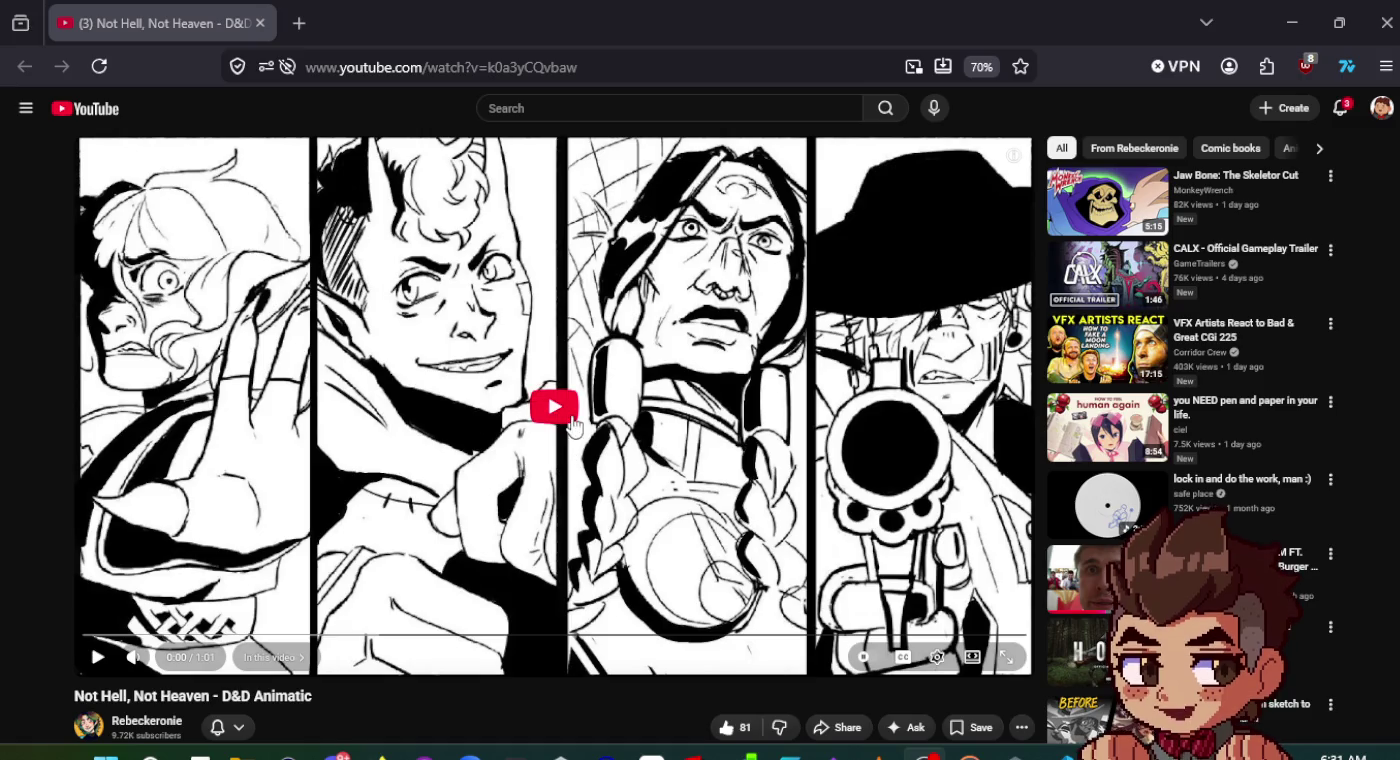
- Play the animatic, pausing around 0:47 and 0:53, and scrub back to the 'It shakes' shot at 0:51
left_click(567, 412)
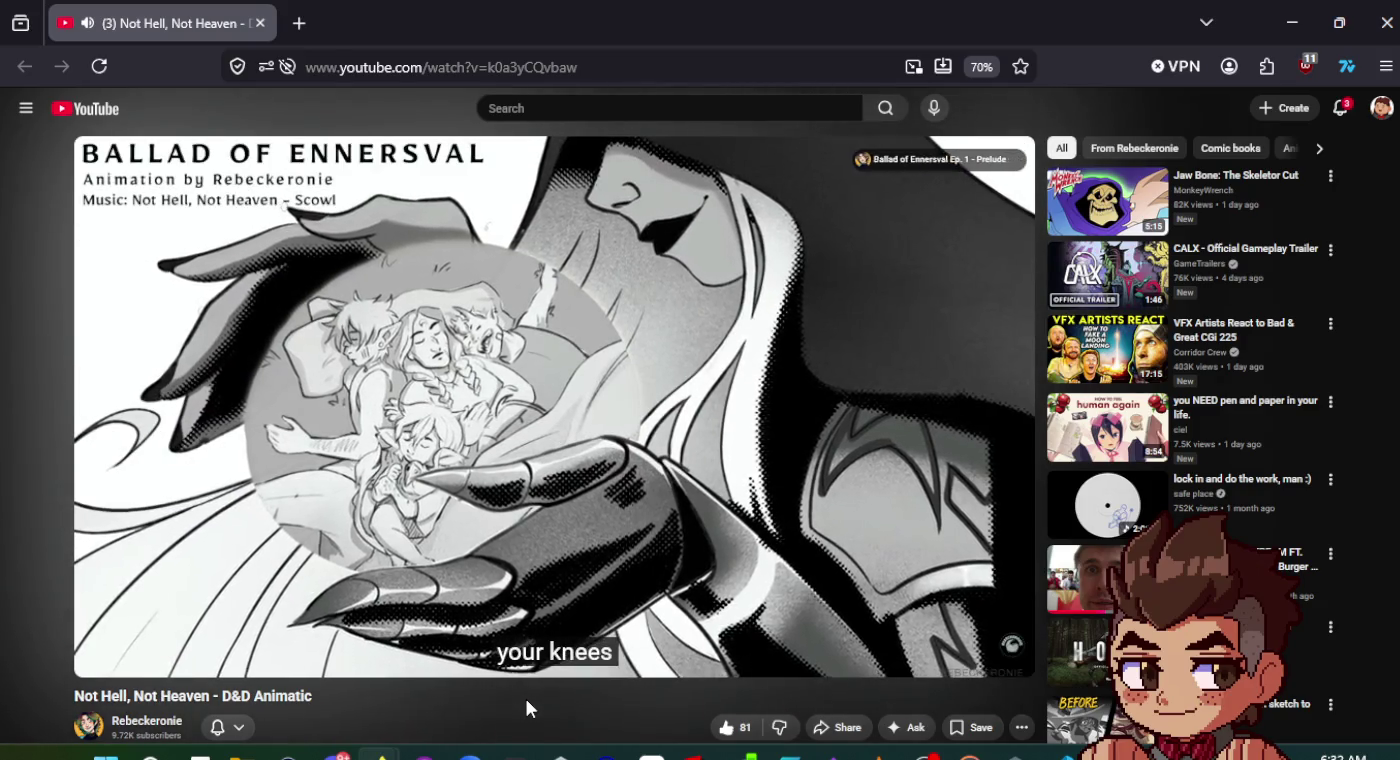
key("7")
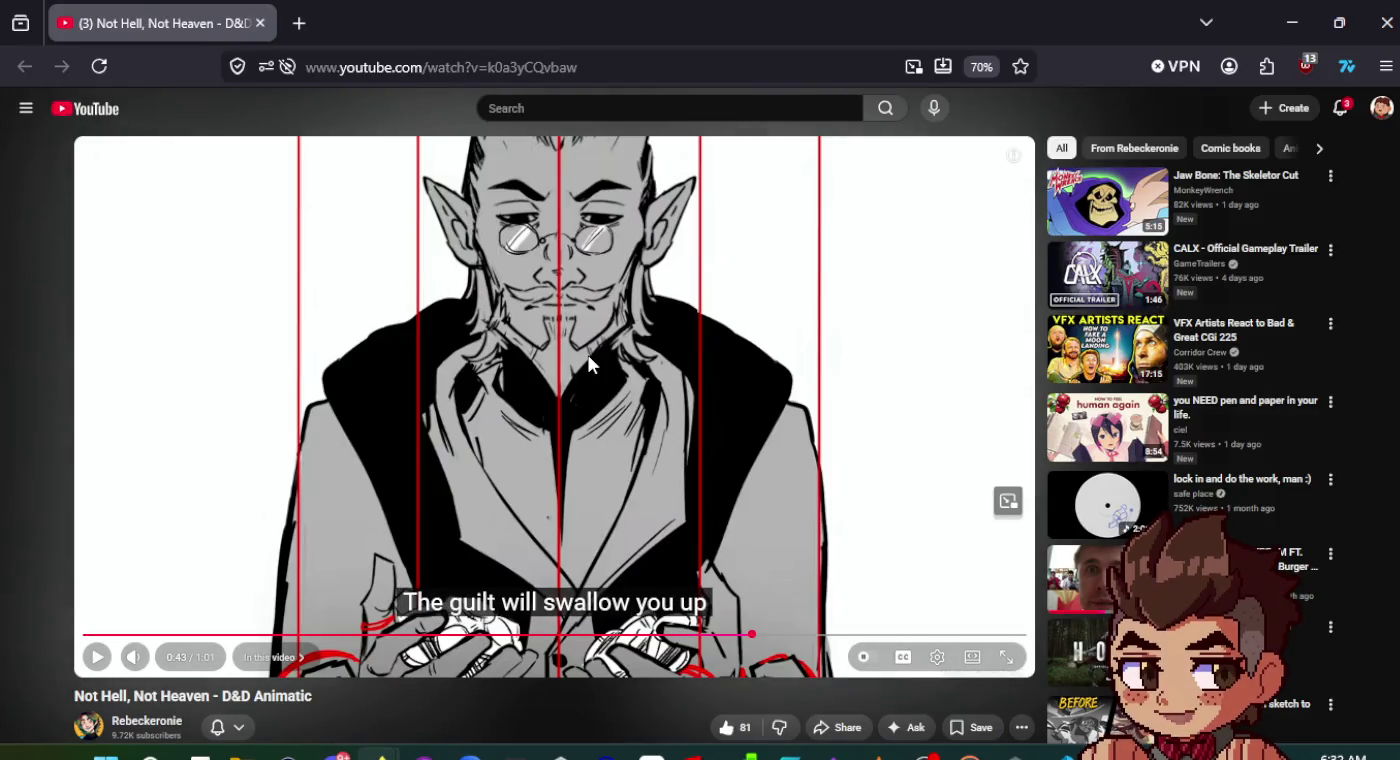
key("space")
left_click(612, 401)
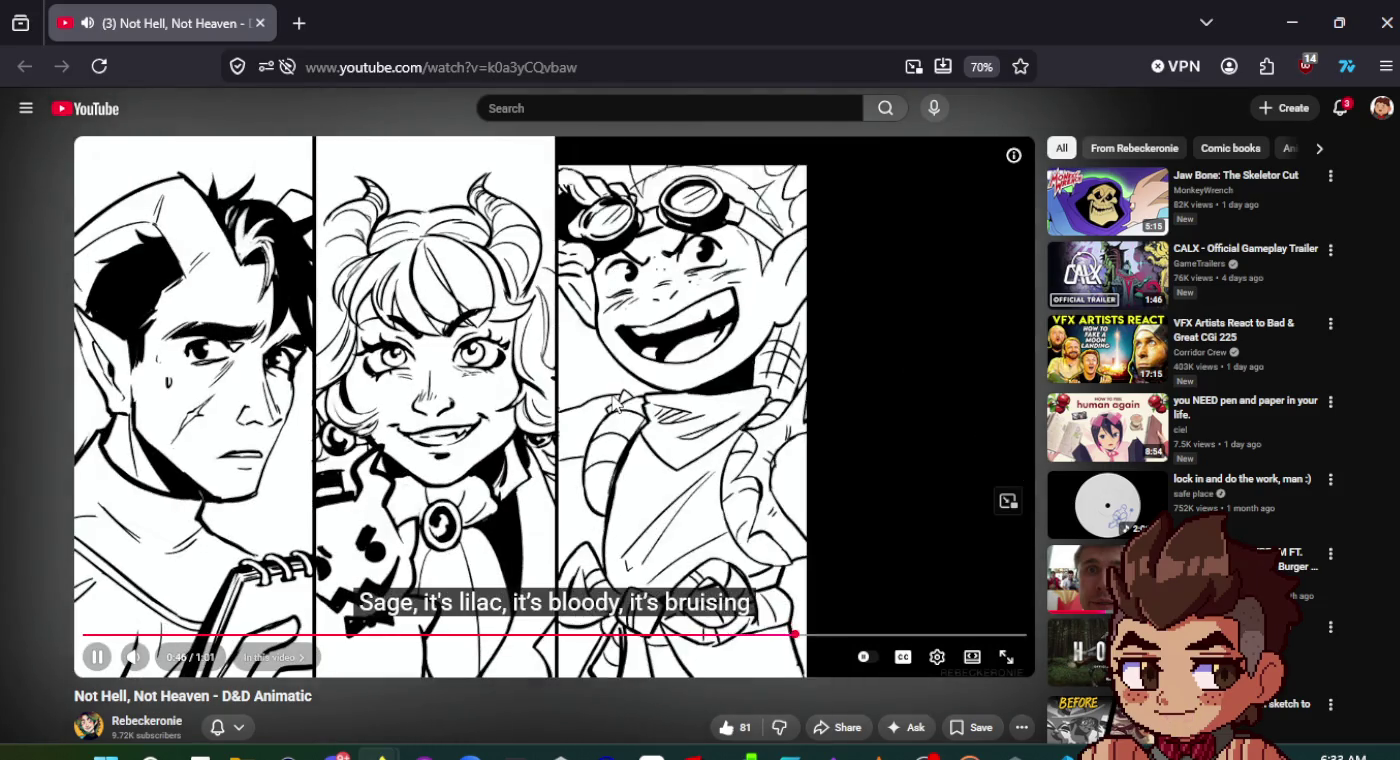
left_click(612, 403)
left_click(613, 403)
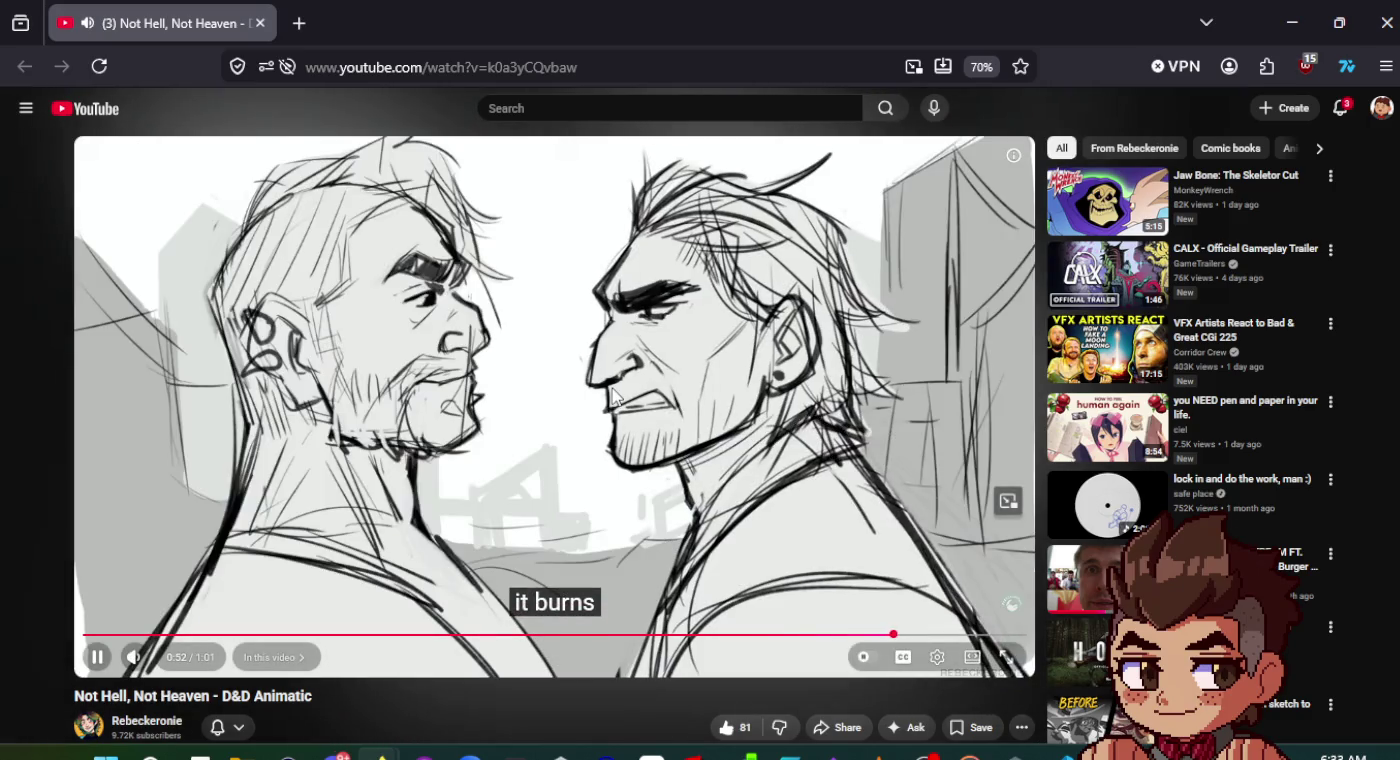
left_click(613, 400)
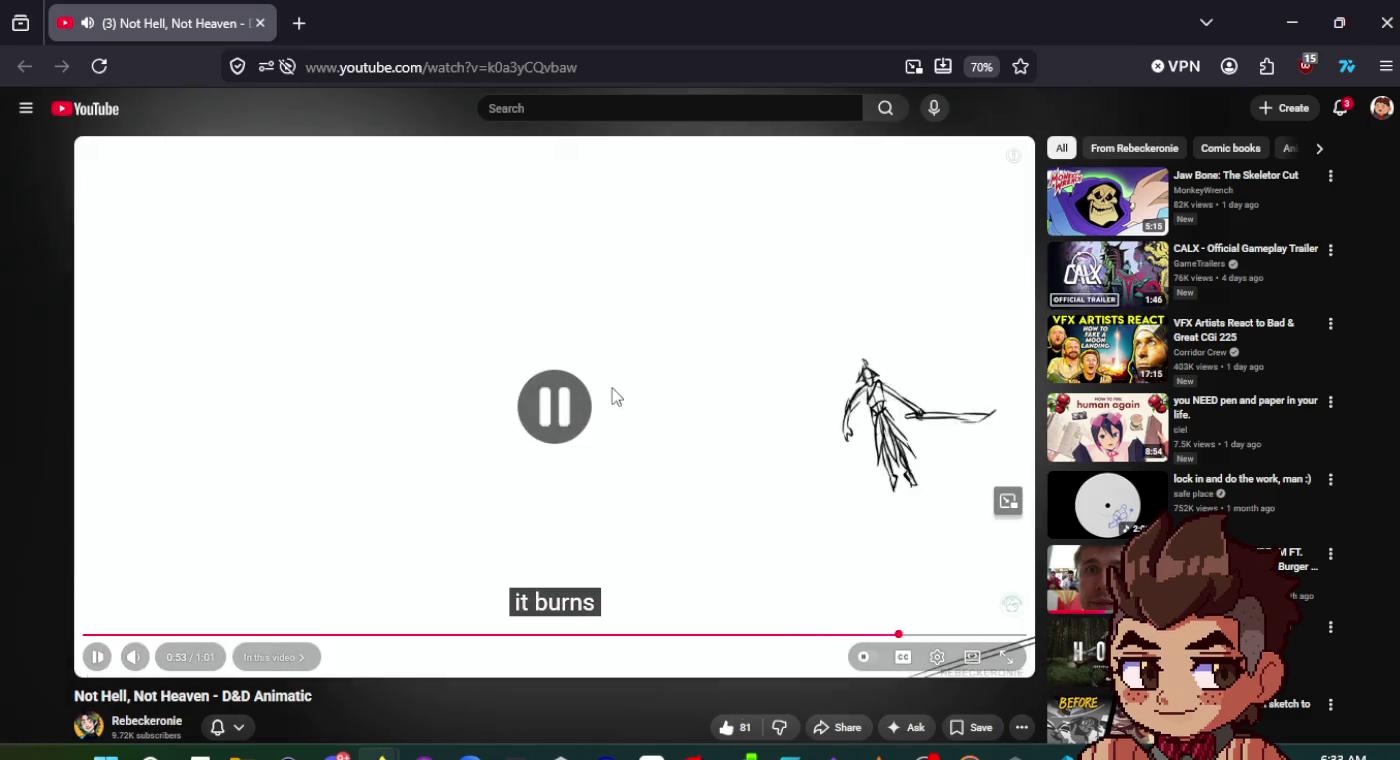
left_click(894, 635)
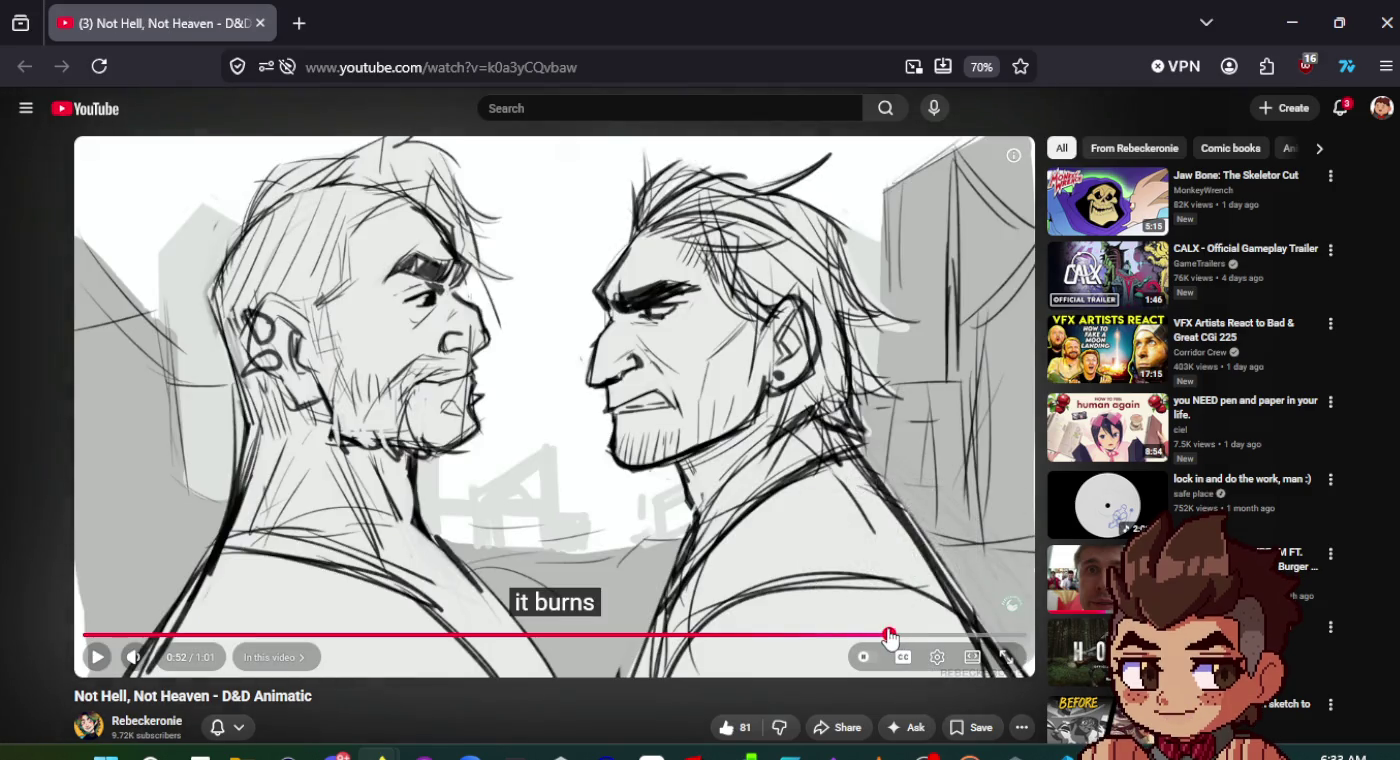
left_click(882, 635)
left_click(876, 636)
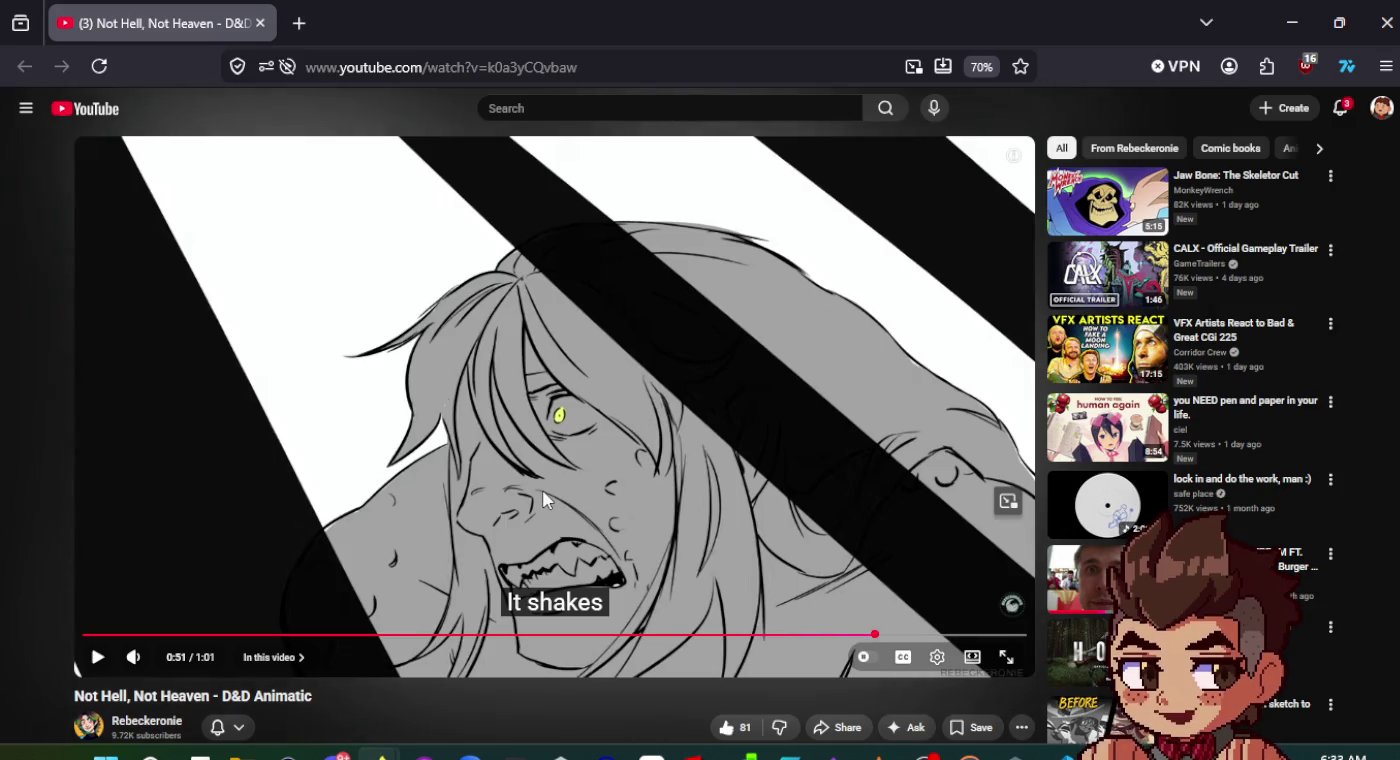
- Watch from 0:51 through the final line, then close the browser
left_click(543, 494)
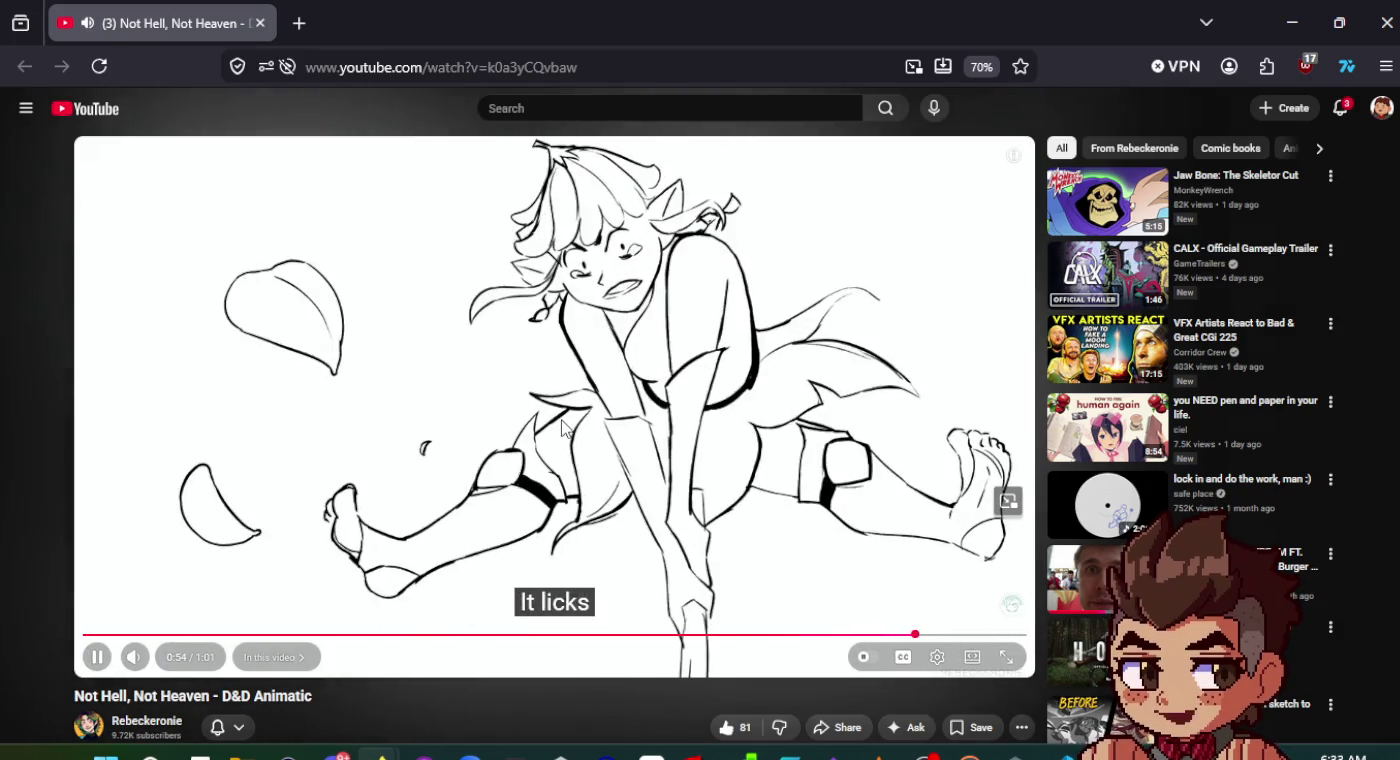
left_click(561, 420)
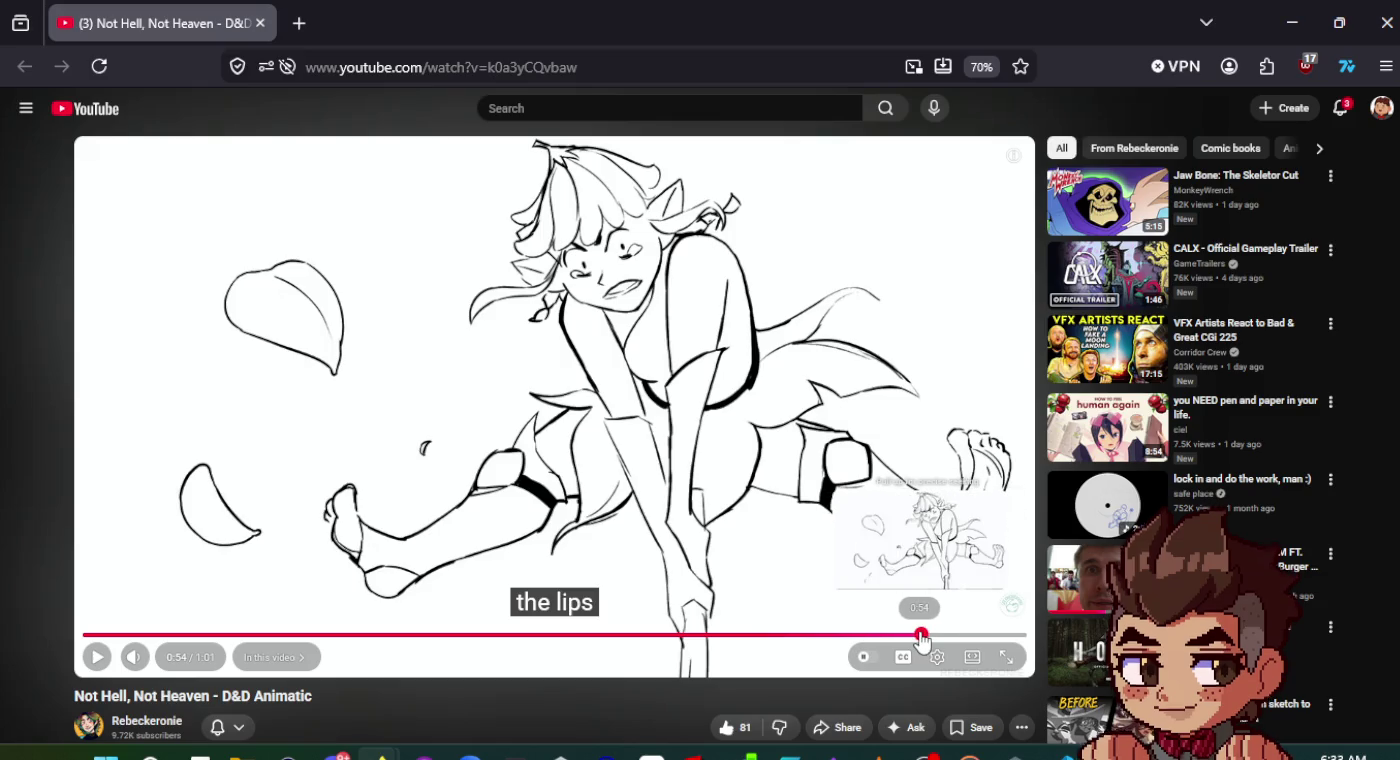
left_click(922, 635)
left_click_drag(919, 635, 903, 636)
left_click(706, 453)
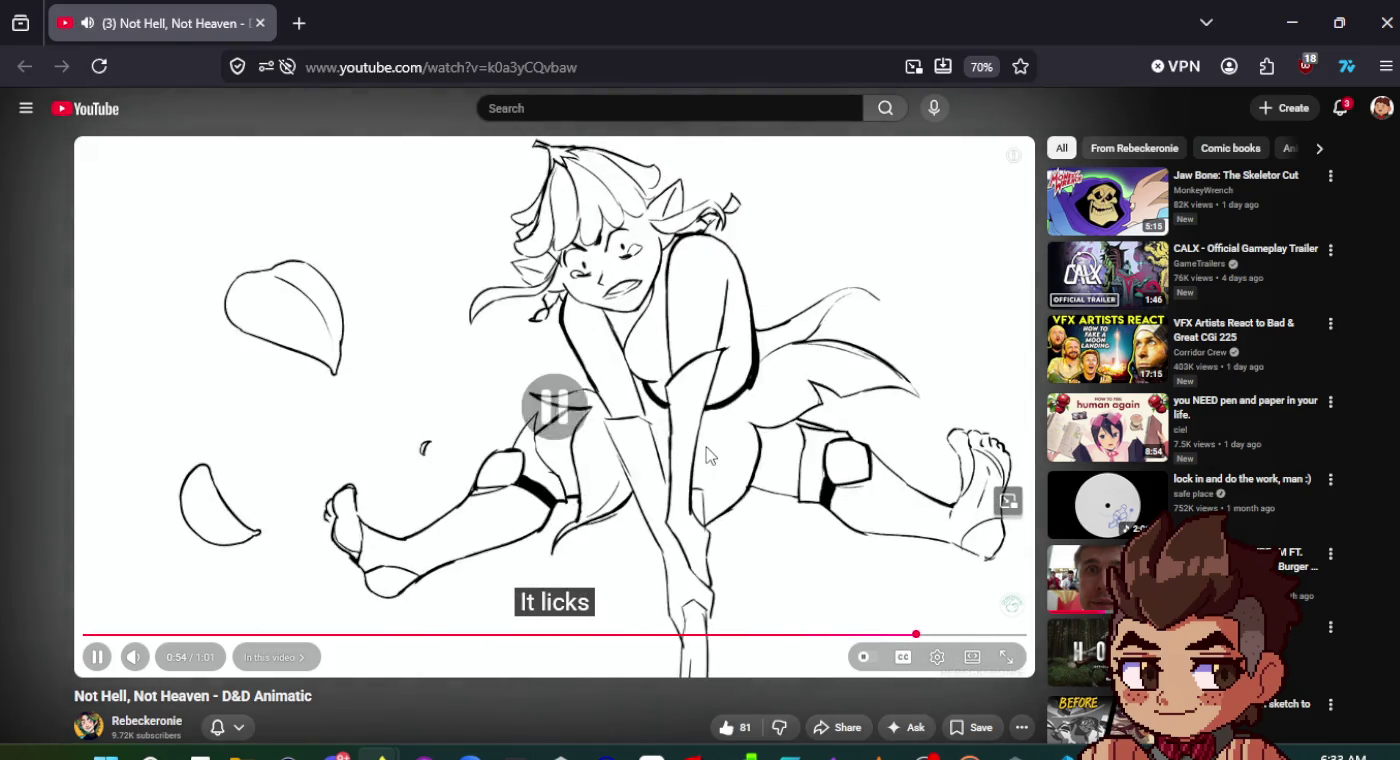
left_click(705, 454)
left_click(705, 454)
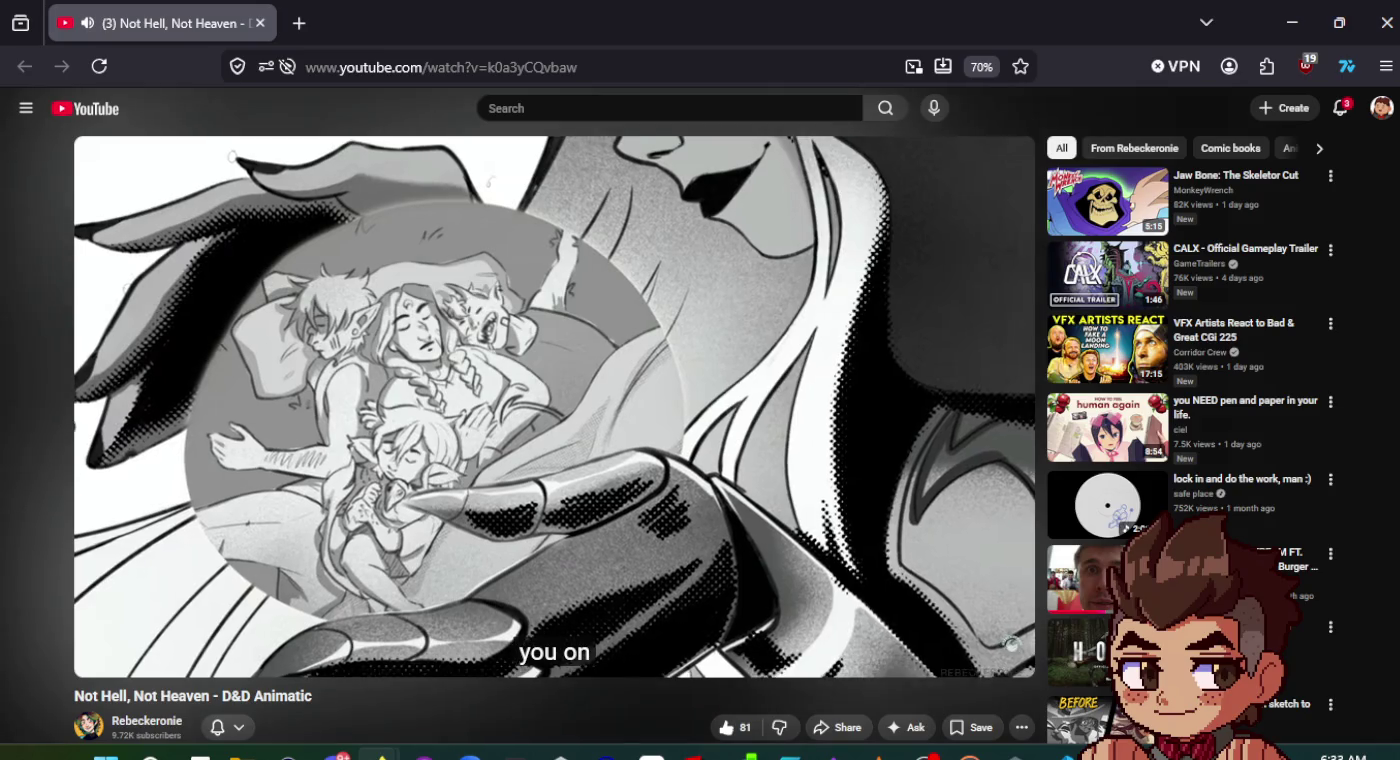
left_click(797, 435)
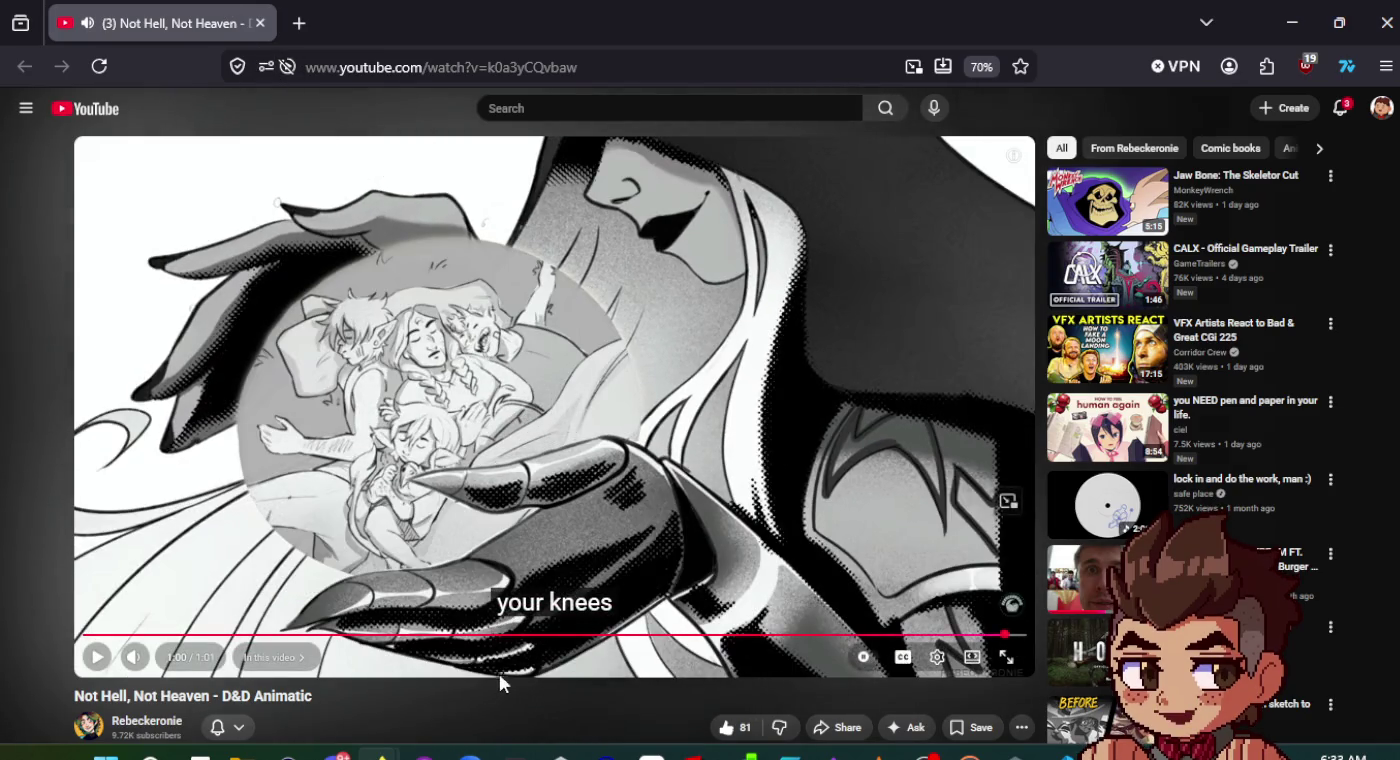
scroll(501, 695, "down", 3)
scroll(504, 694, "up", 3)
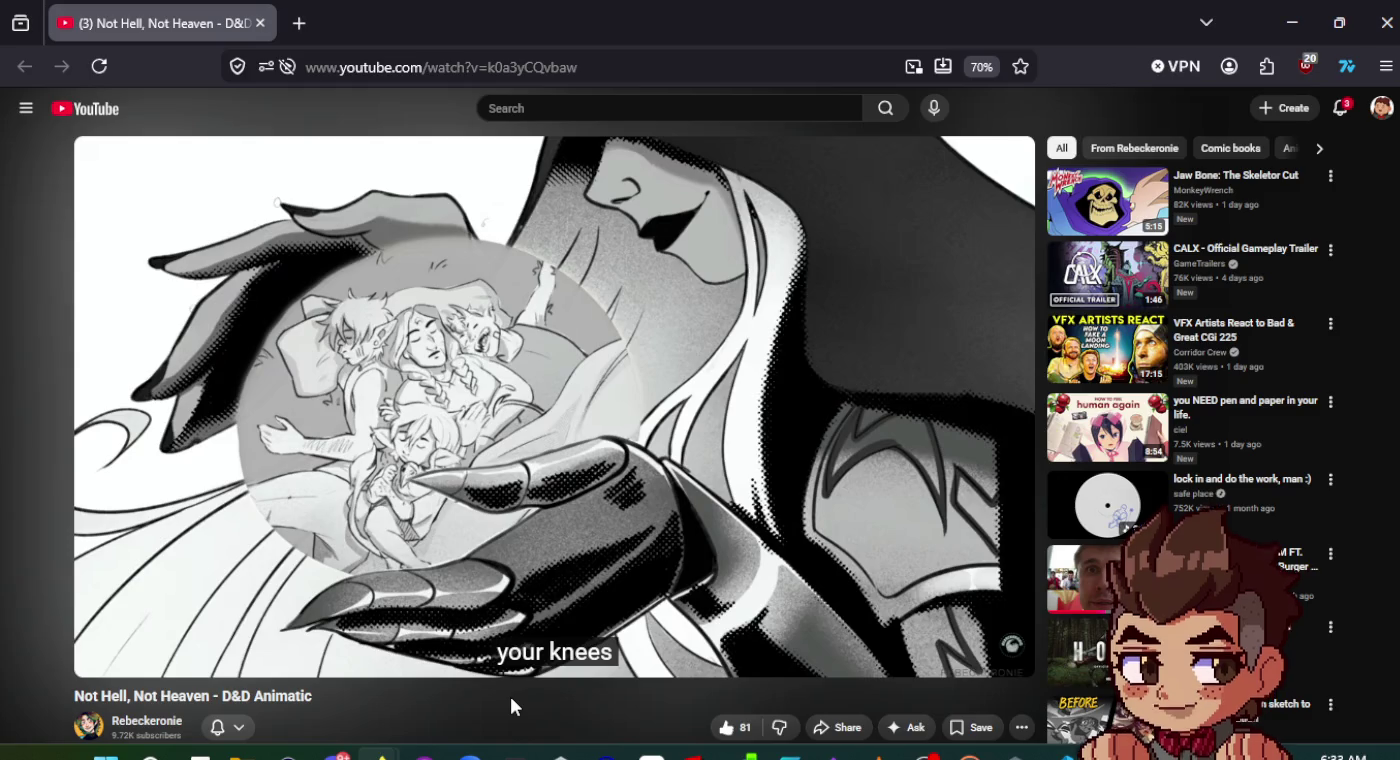
left_click(259, 24)
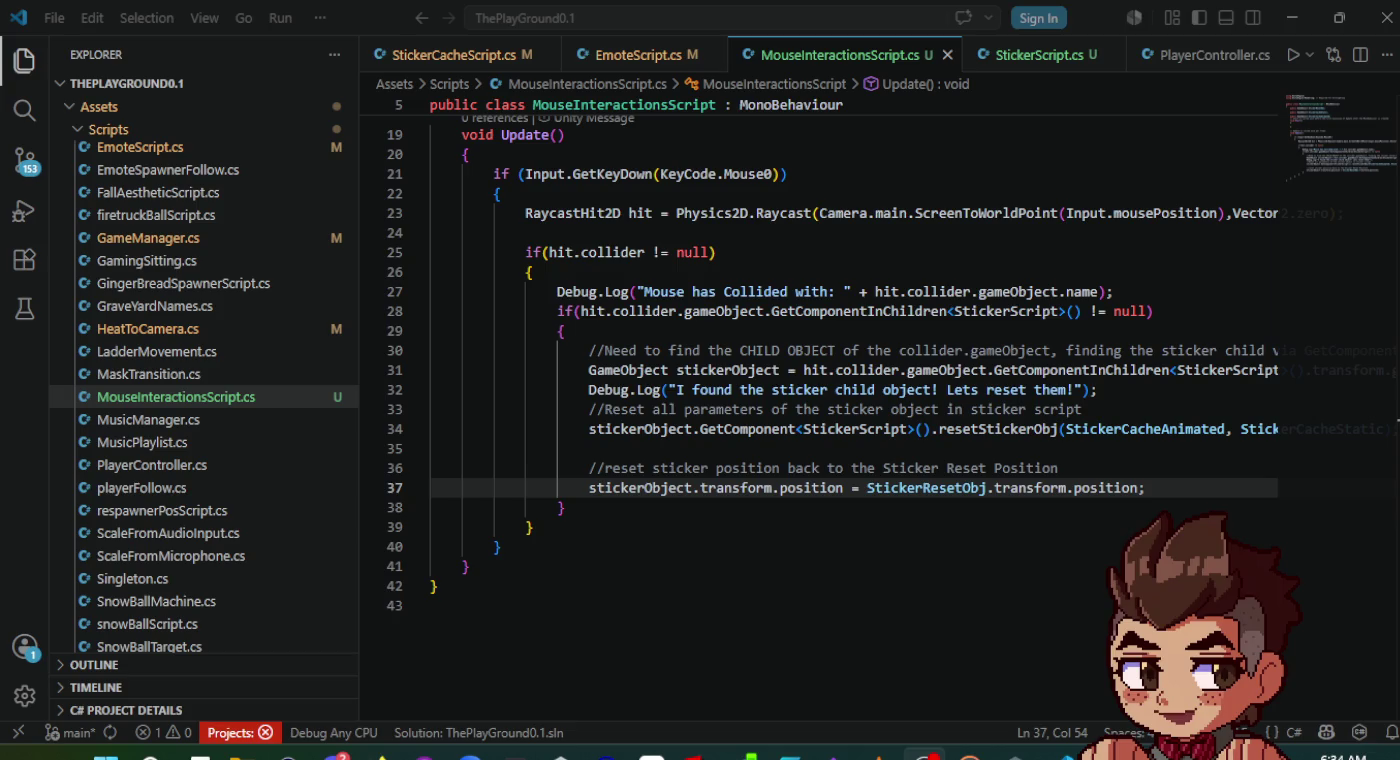
- Place the caret on line 39, then bring the Unity editor forward from the taskbar
left_click(686, 520)
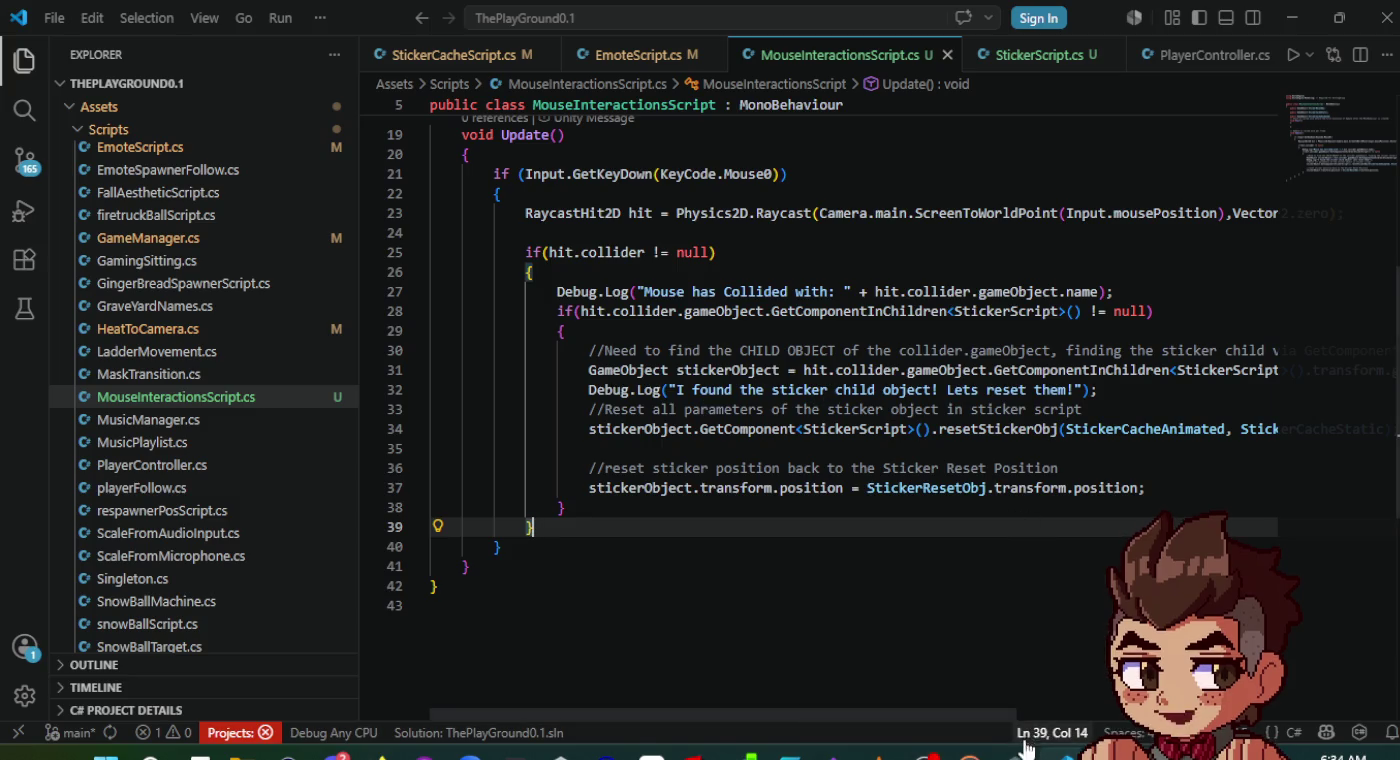
mouse_move(969, 754)
mouse_move(923, 754)
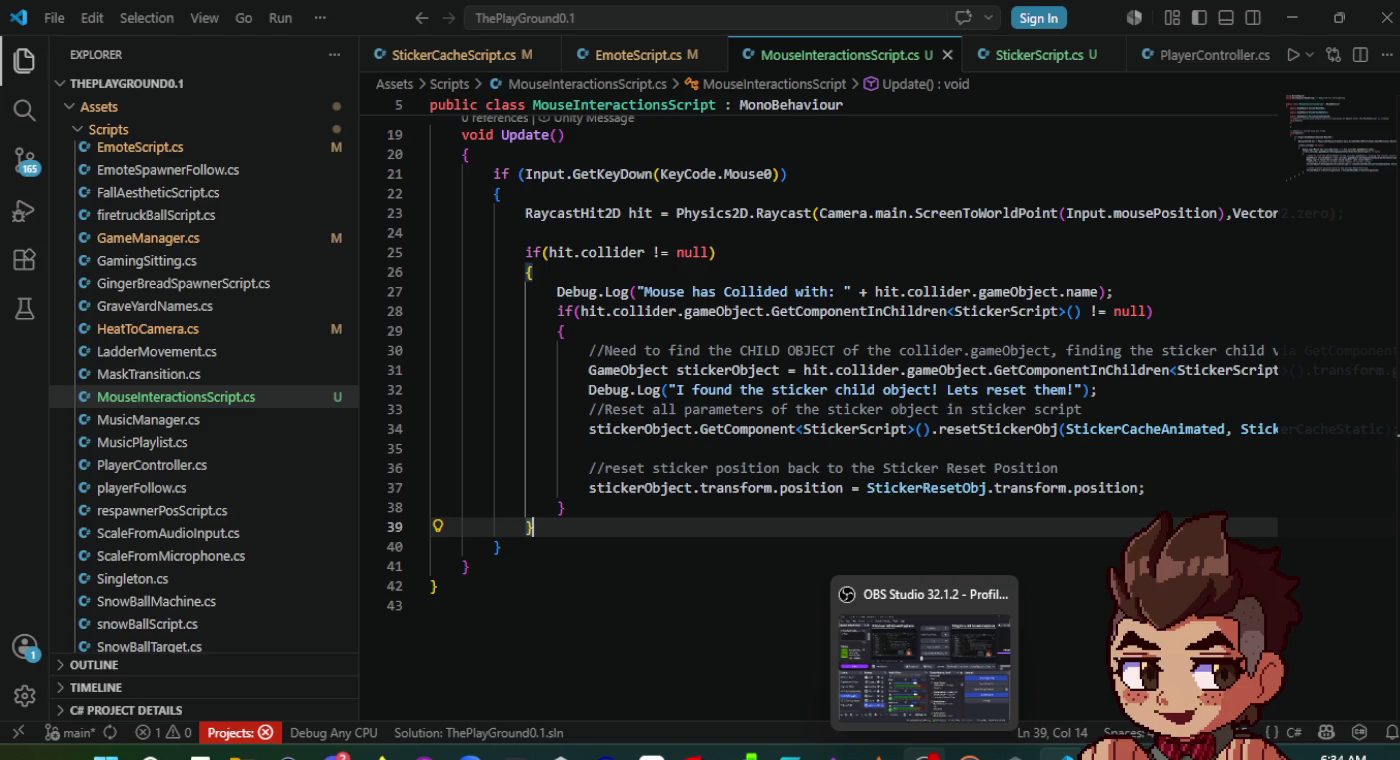
mouse_move(377, 754)
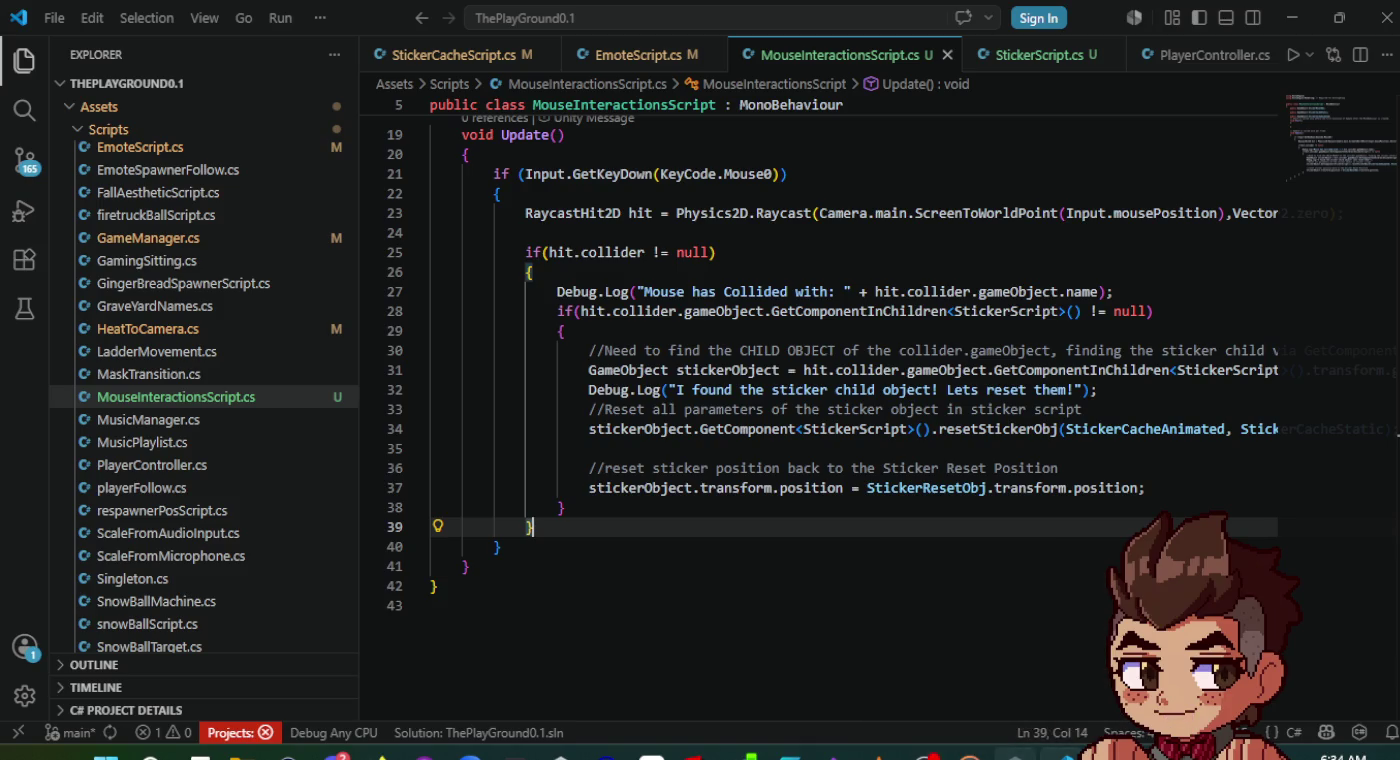
left_click(1018, 753)
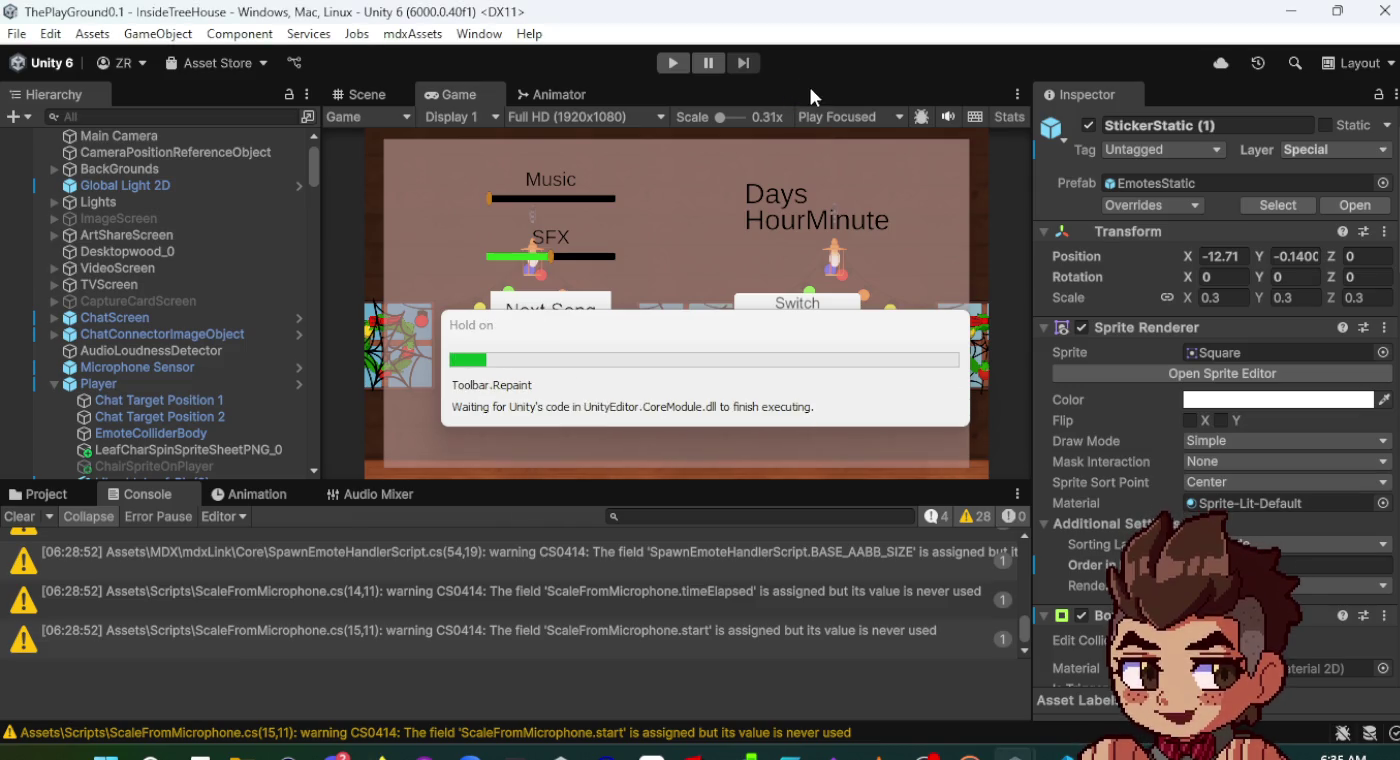
- Play the treehouse scene, walk the character, toggle the settings overlay, then shrink the console
left_click(680, 72)
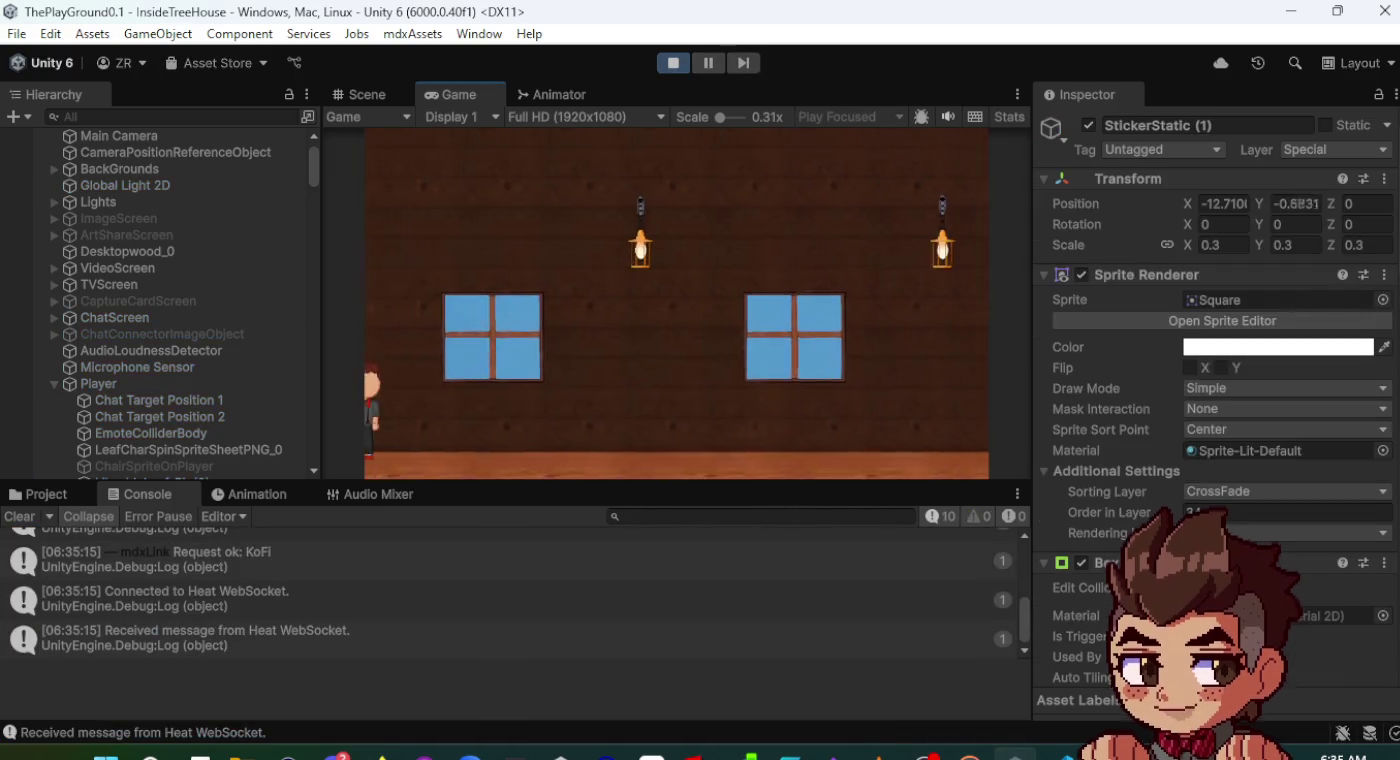
left_click(808, 421)
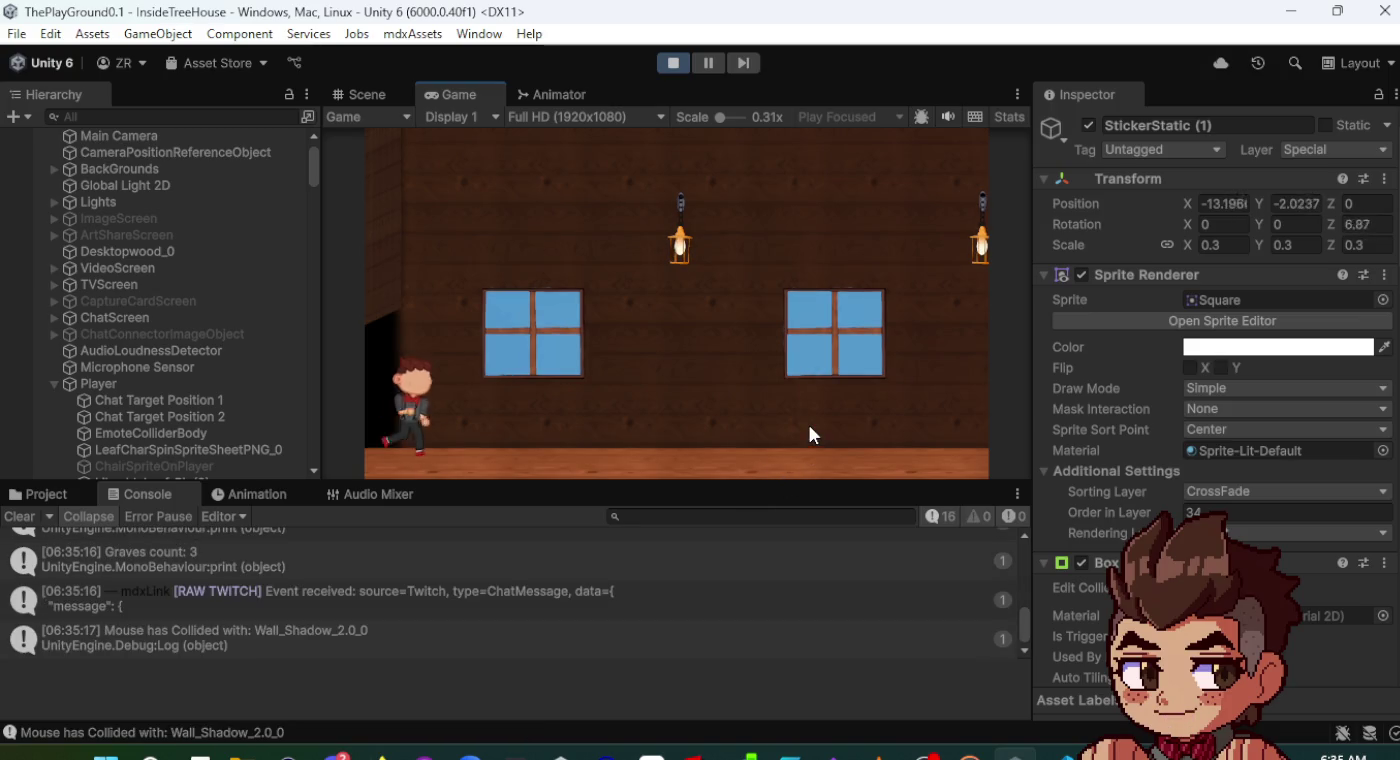
left_click(641, 344)
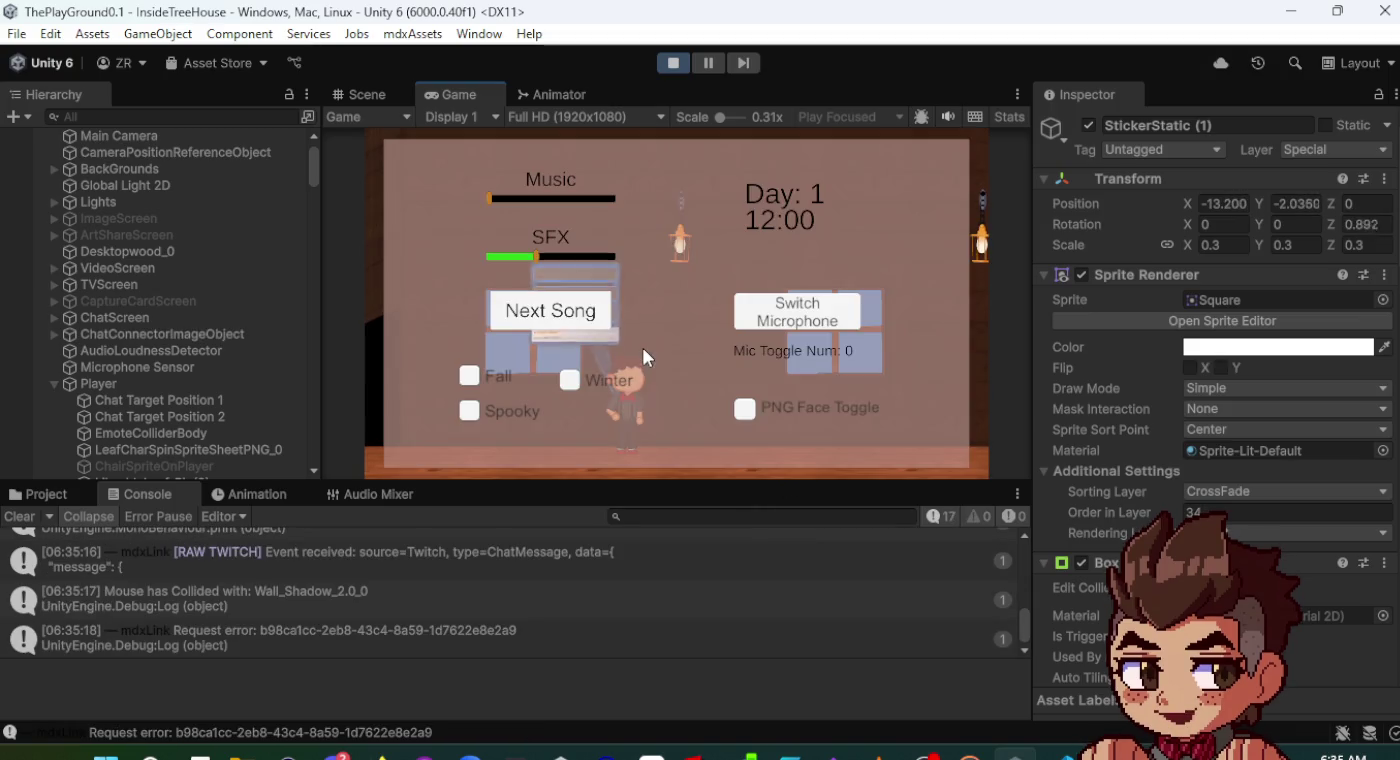
left_click(715, 384)
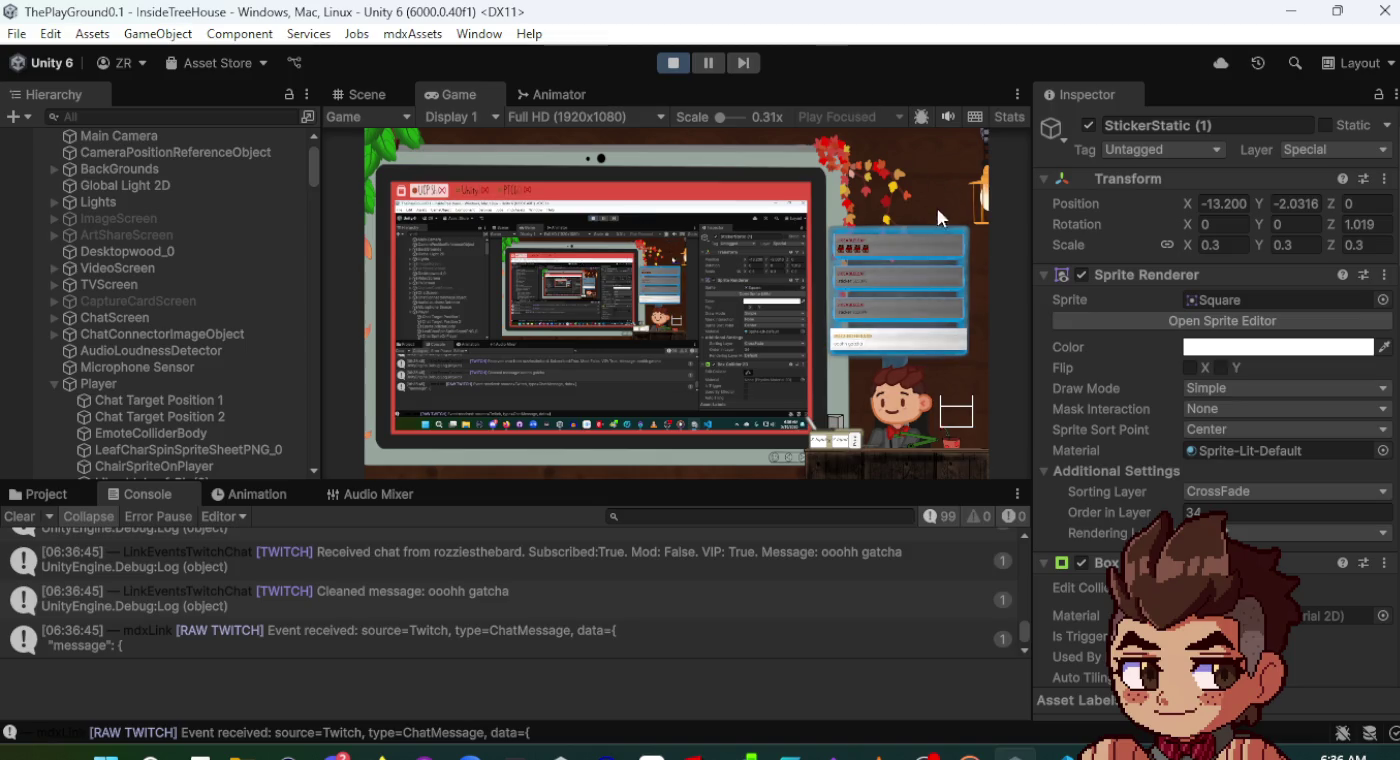
left_click_drag(1018, 481, 1018, 617)
- Widen the Game view and Hierarchy, narrow the Inspector, and enlarge the console again
left_click_drag(1032, 462, 1311, 460)
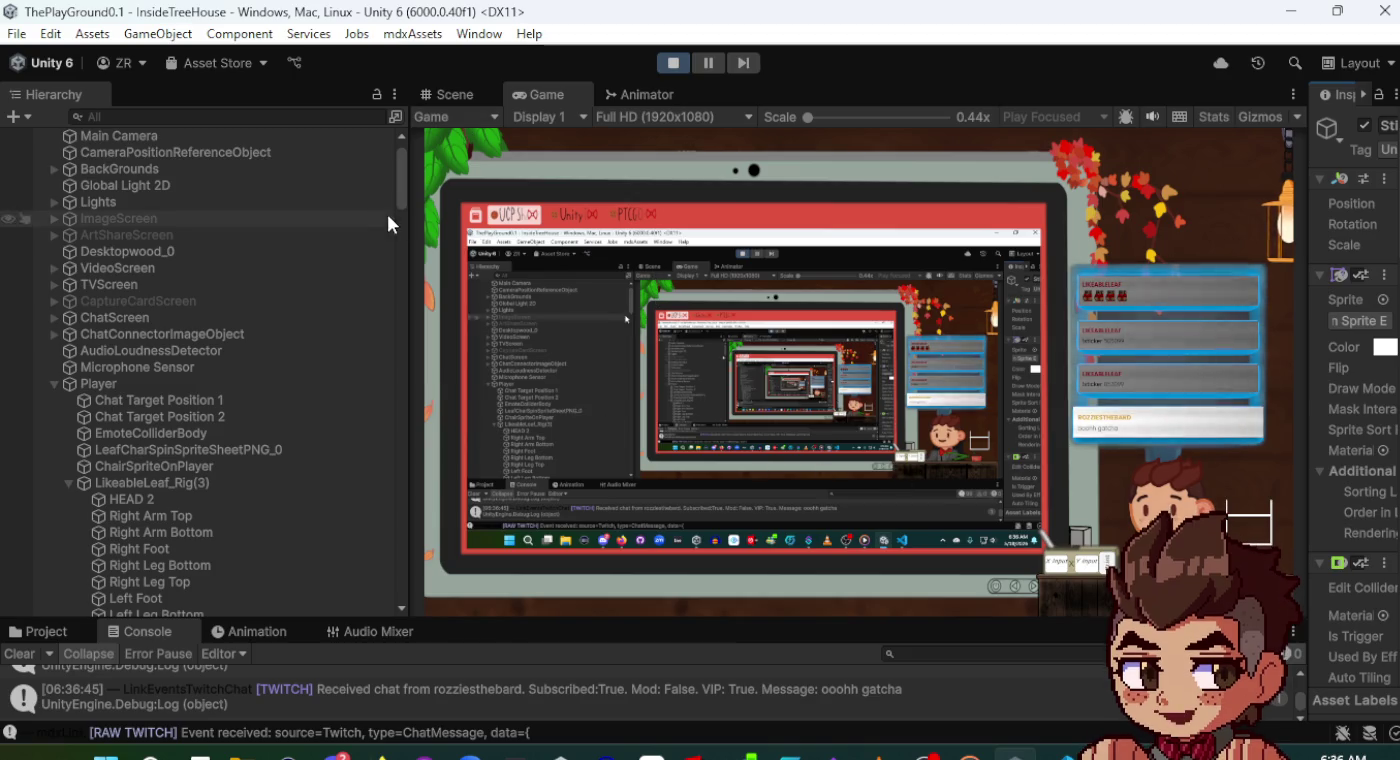
left_click_drag(411, 213, 648, 219)
left_click_drag(981, 620, 975, 508)
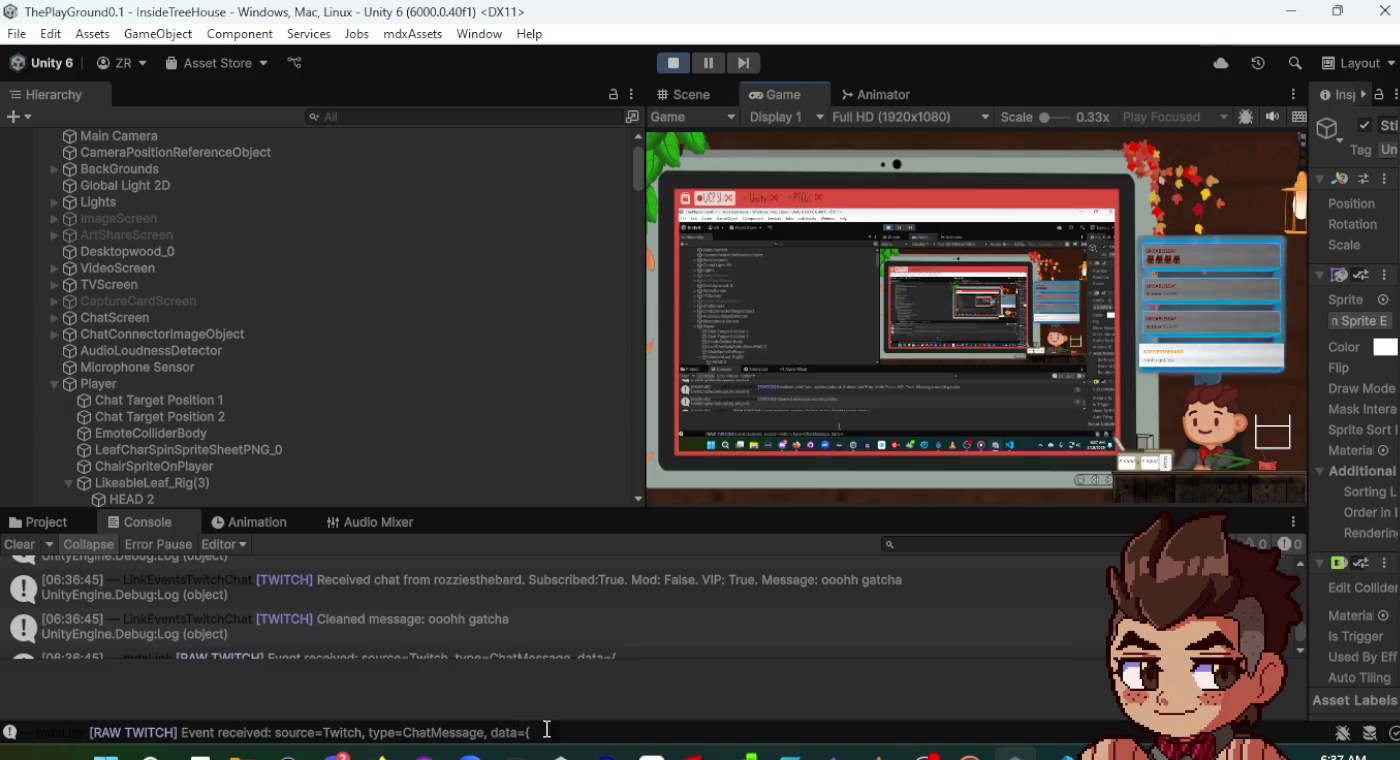
- Close the Unity Hub window and start mirroring the iPad in LetsView
mouse_move(560, 752)
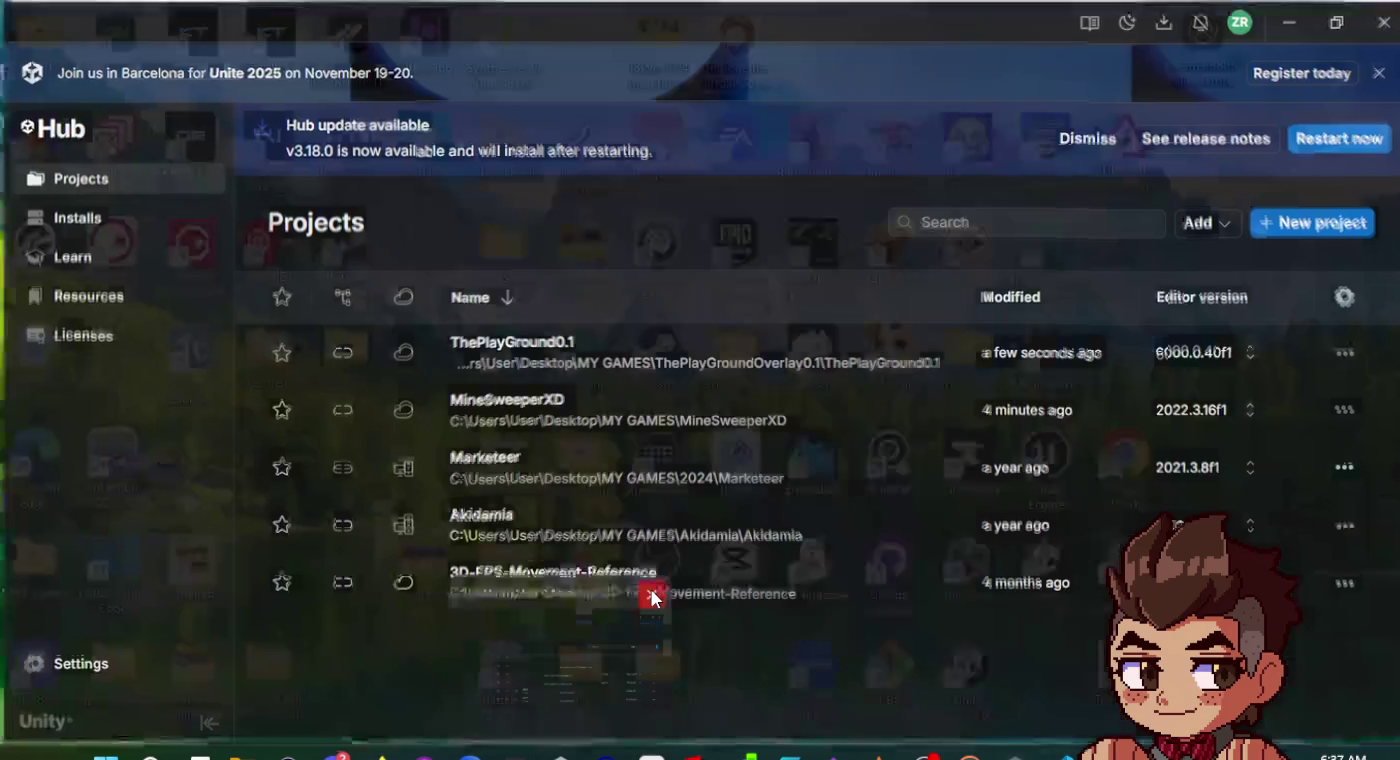
left_click(652, 598)
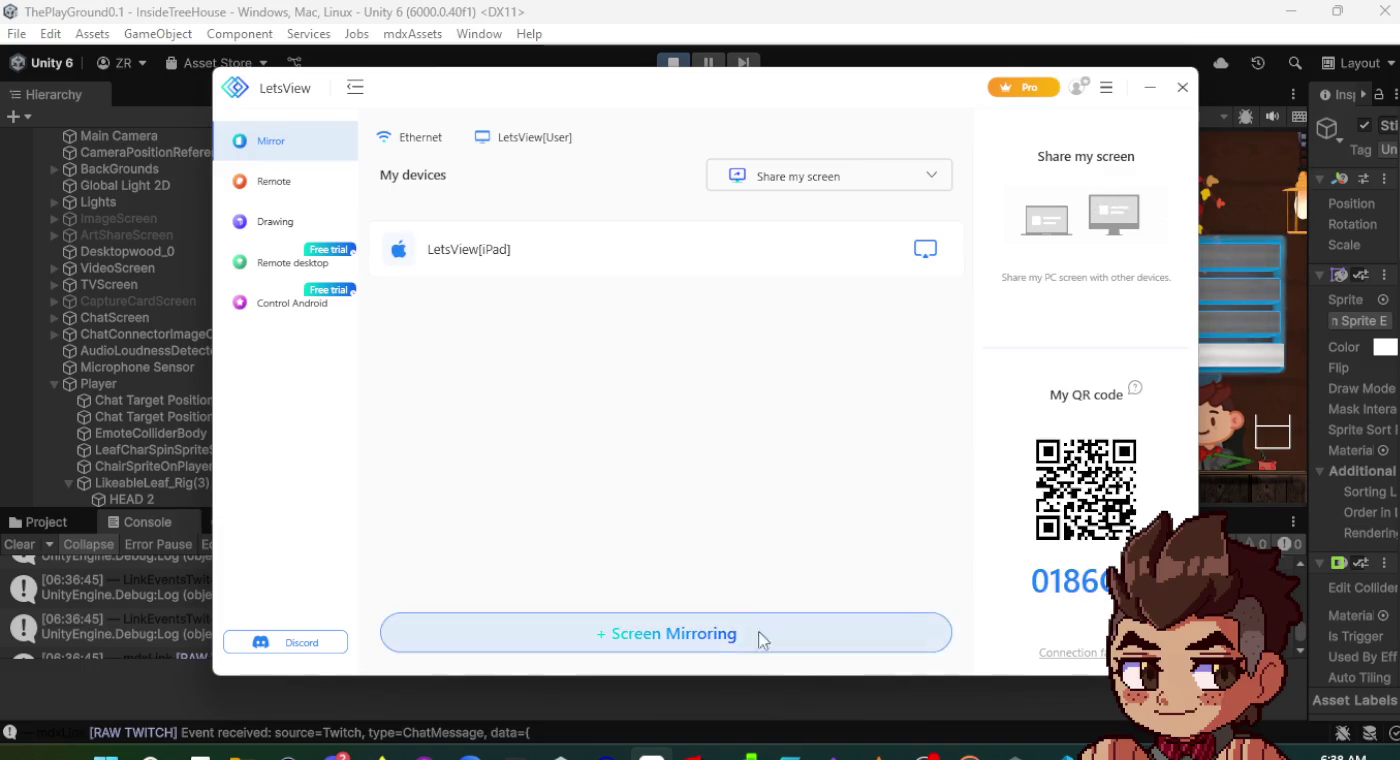
left_click(670, 246)
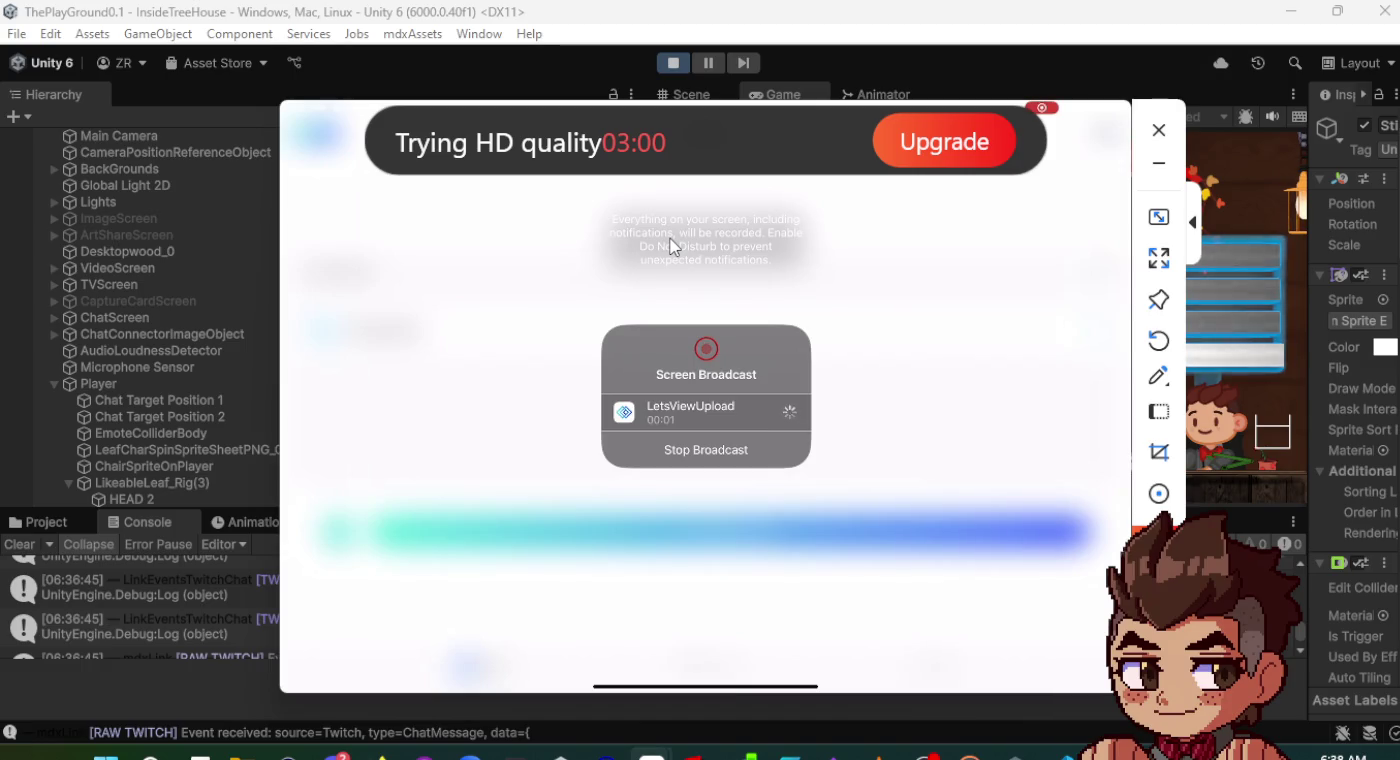
- Move the mirror's tools aside, then close the mirrored iPad drawing canvas to reveal Unity's Game view
left_click(1196, 221)
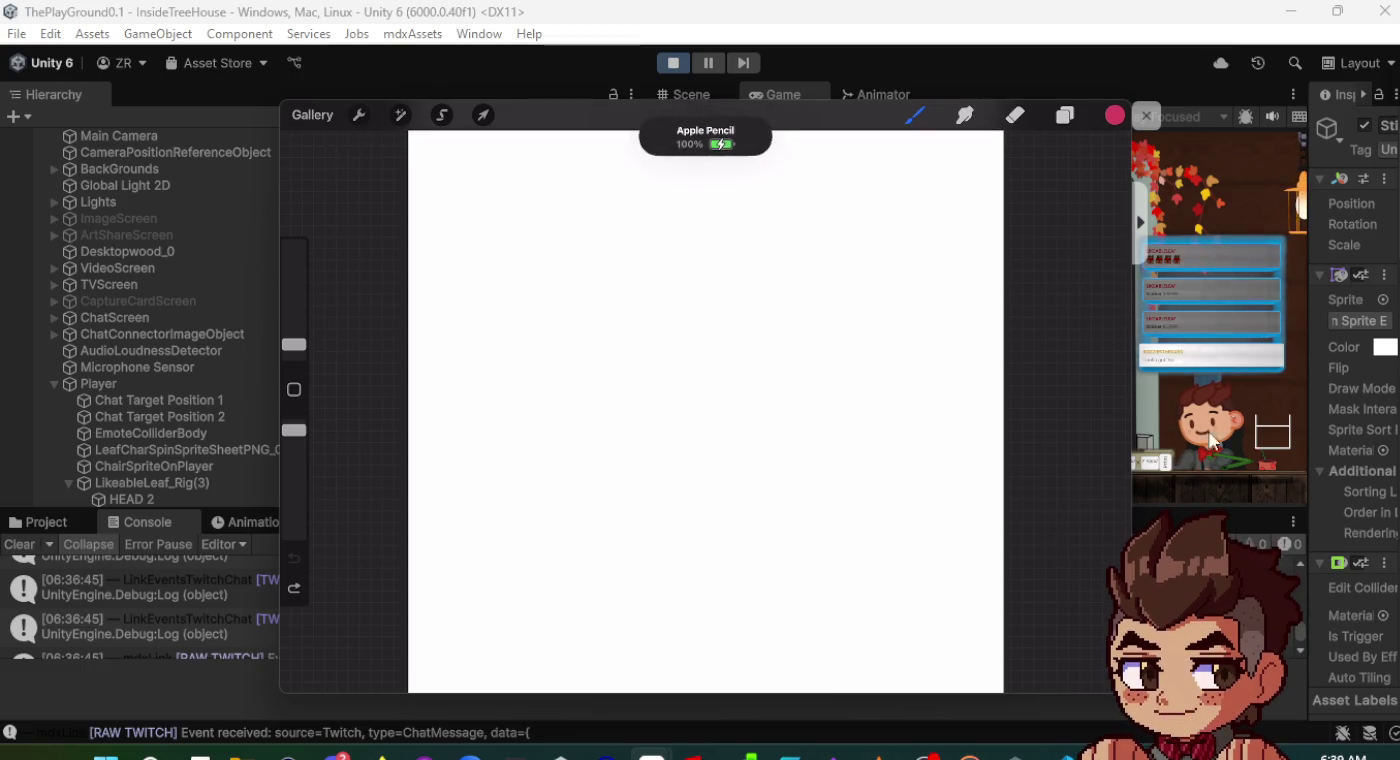
left_click(1008, 41)
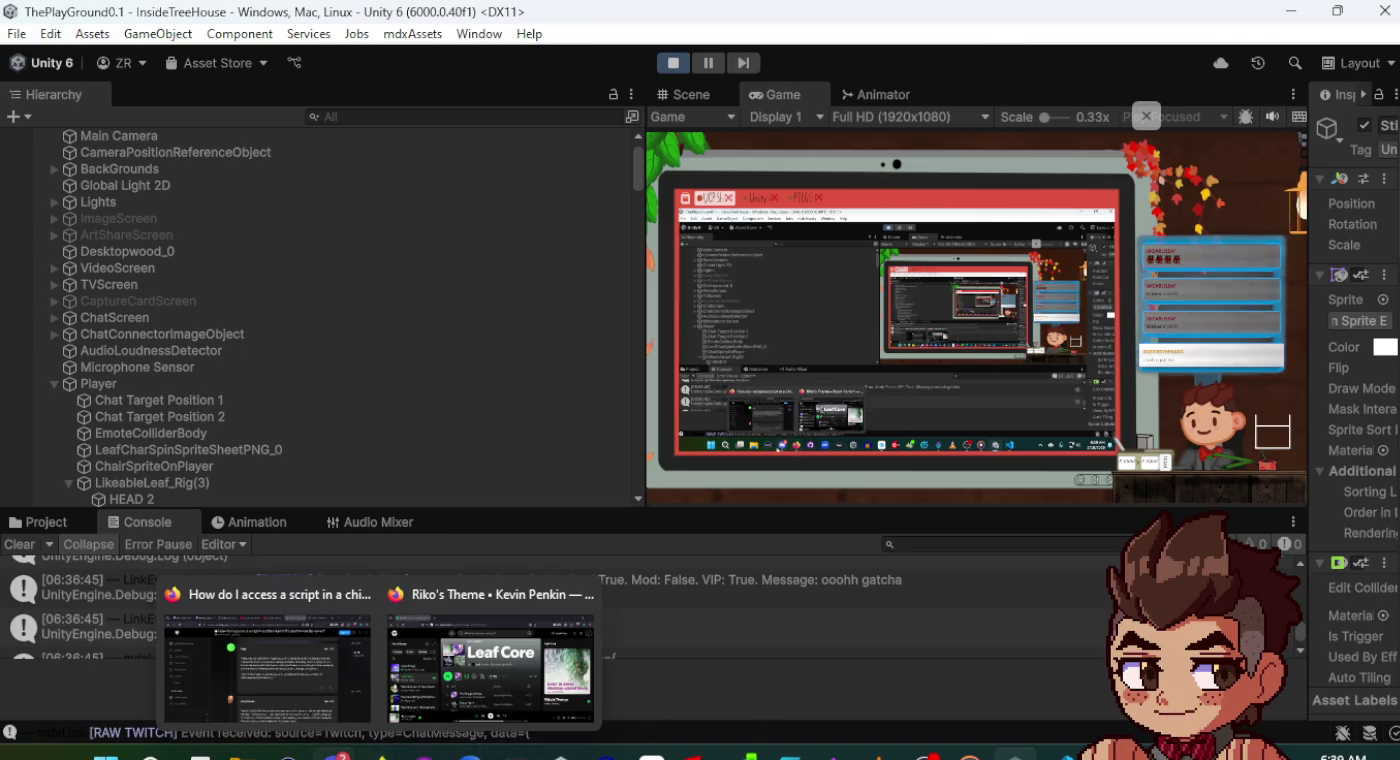
mouse_move(333, 754)
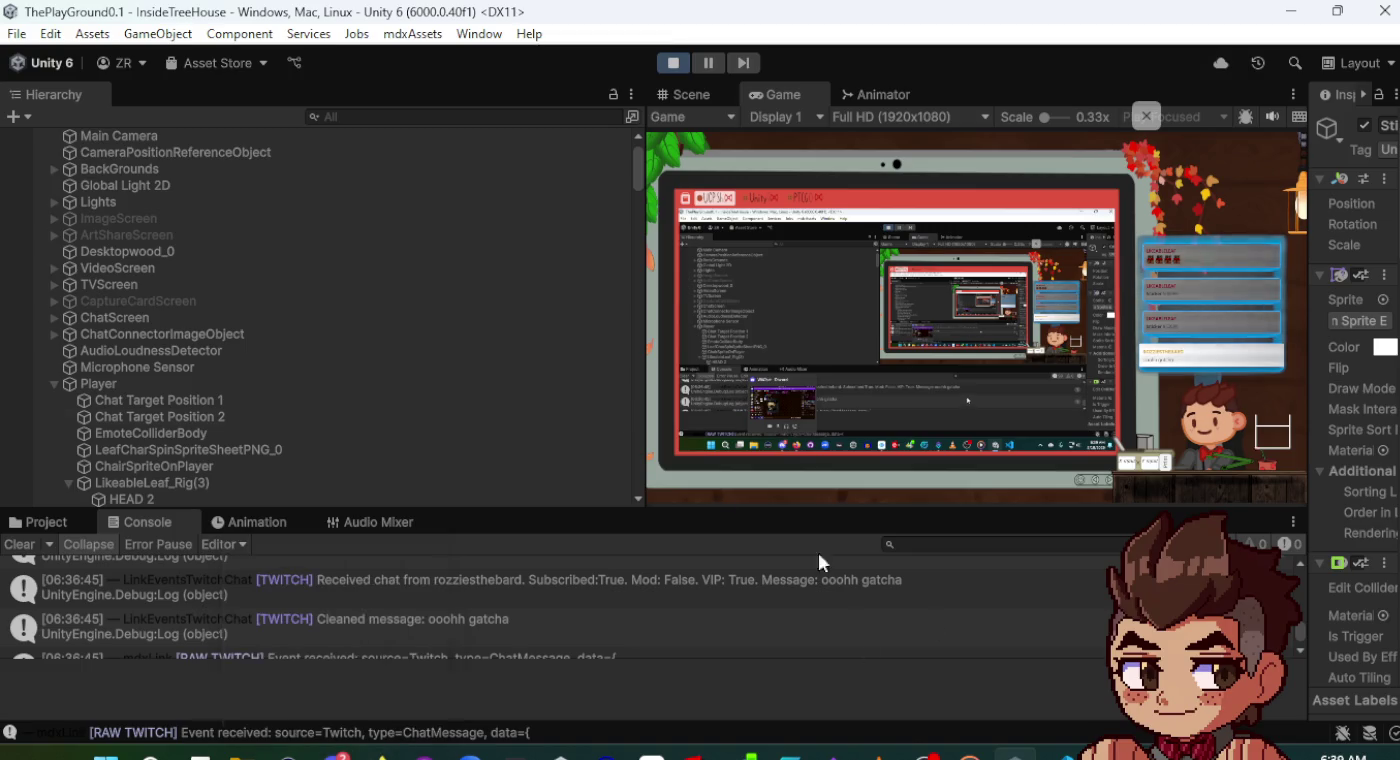
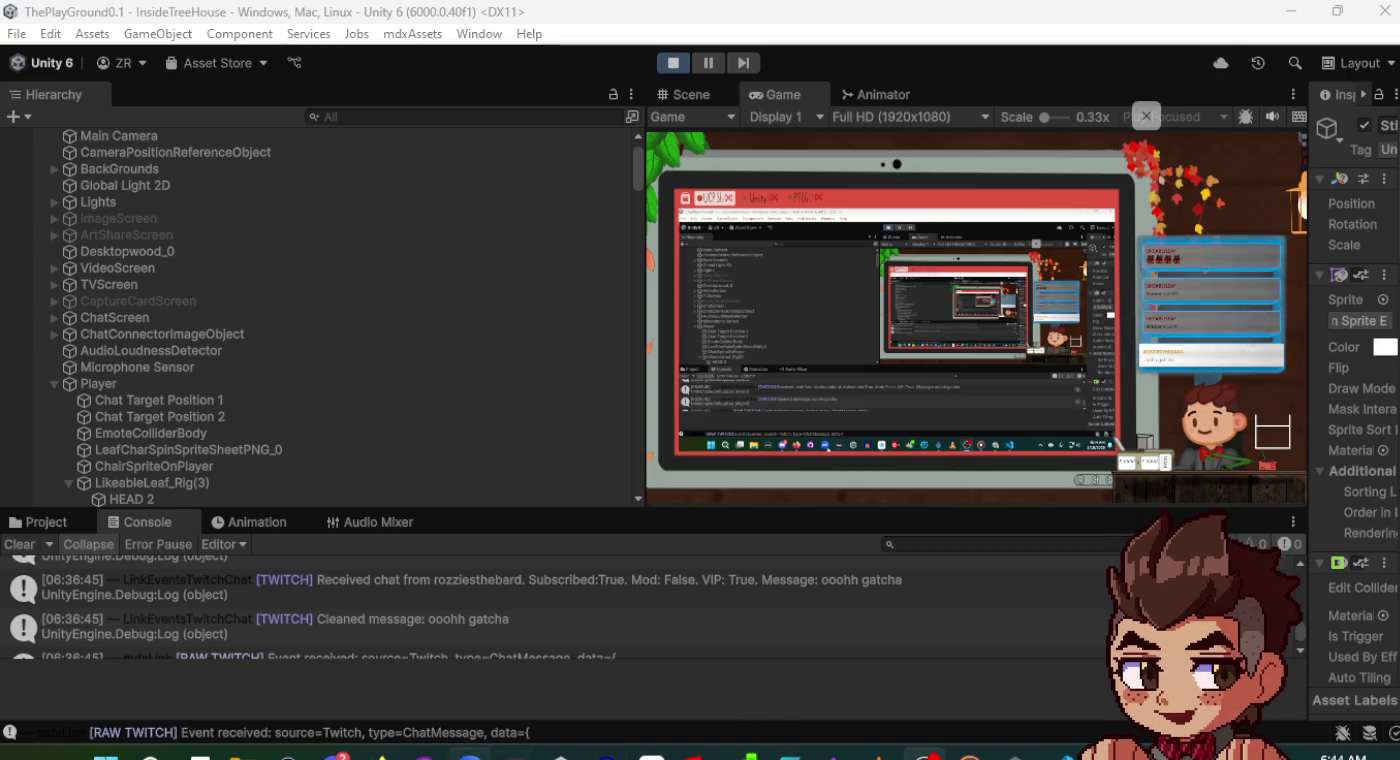
- Bring the Procreate window with the gumball references forward and position it at the upper left
mouse_move(650, 752)
left_click(686, 695)
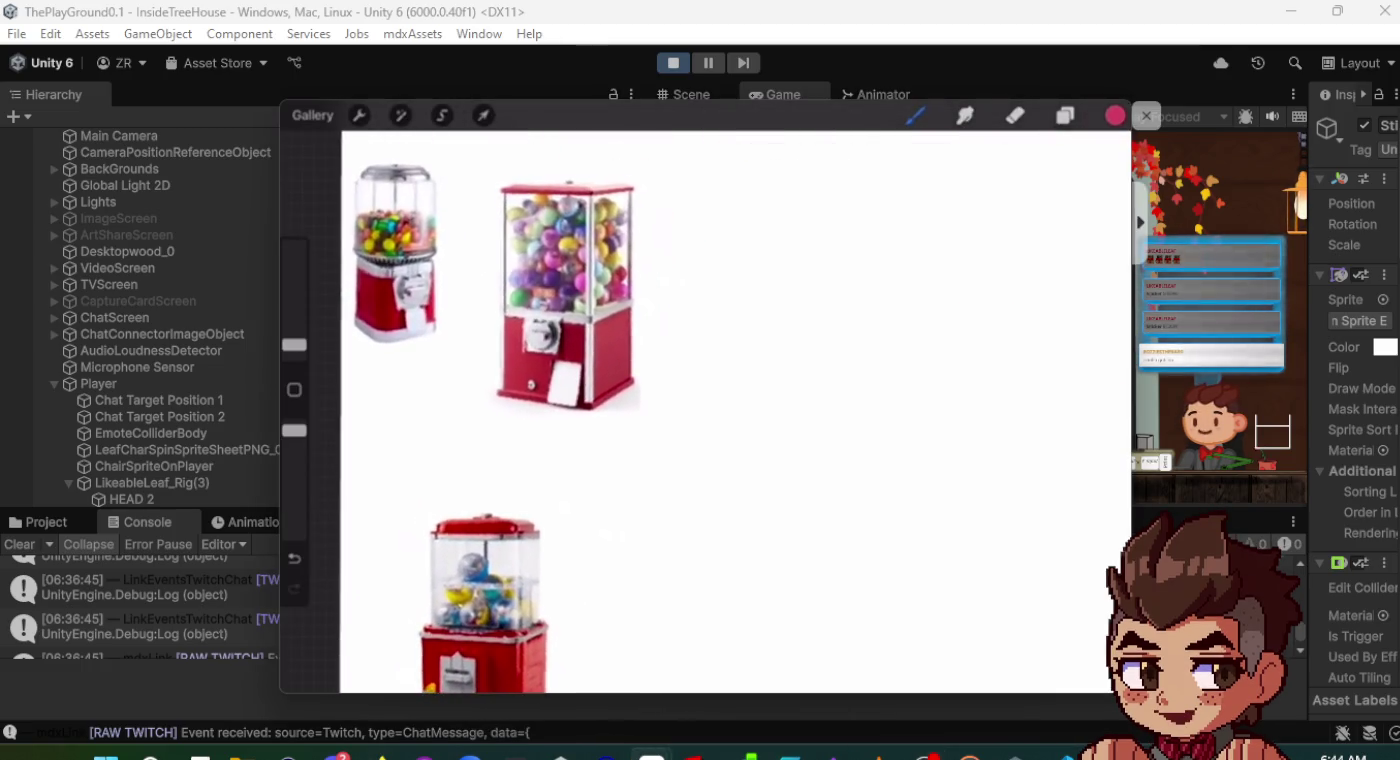
mouse_move(700, 125)
left_mouse_down()
mouse_move(422, 78)
mouse_move(456, 67)
mouse_move(419, 74)
left_mouse_up()
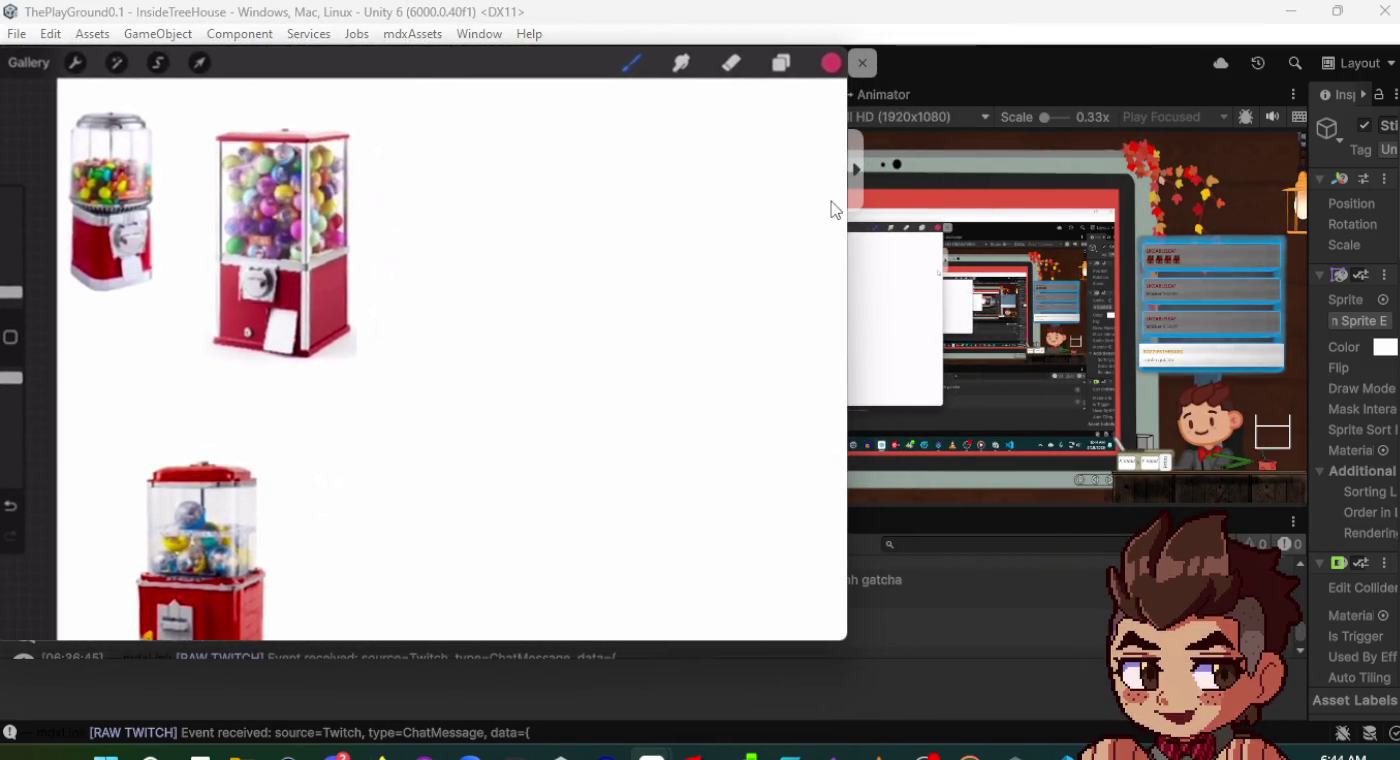
mouse_move(700, 103)
left_mouse_down()
mouse_move(720, 111)
mouse_move(694, 109)
left_mouse_up()
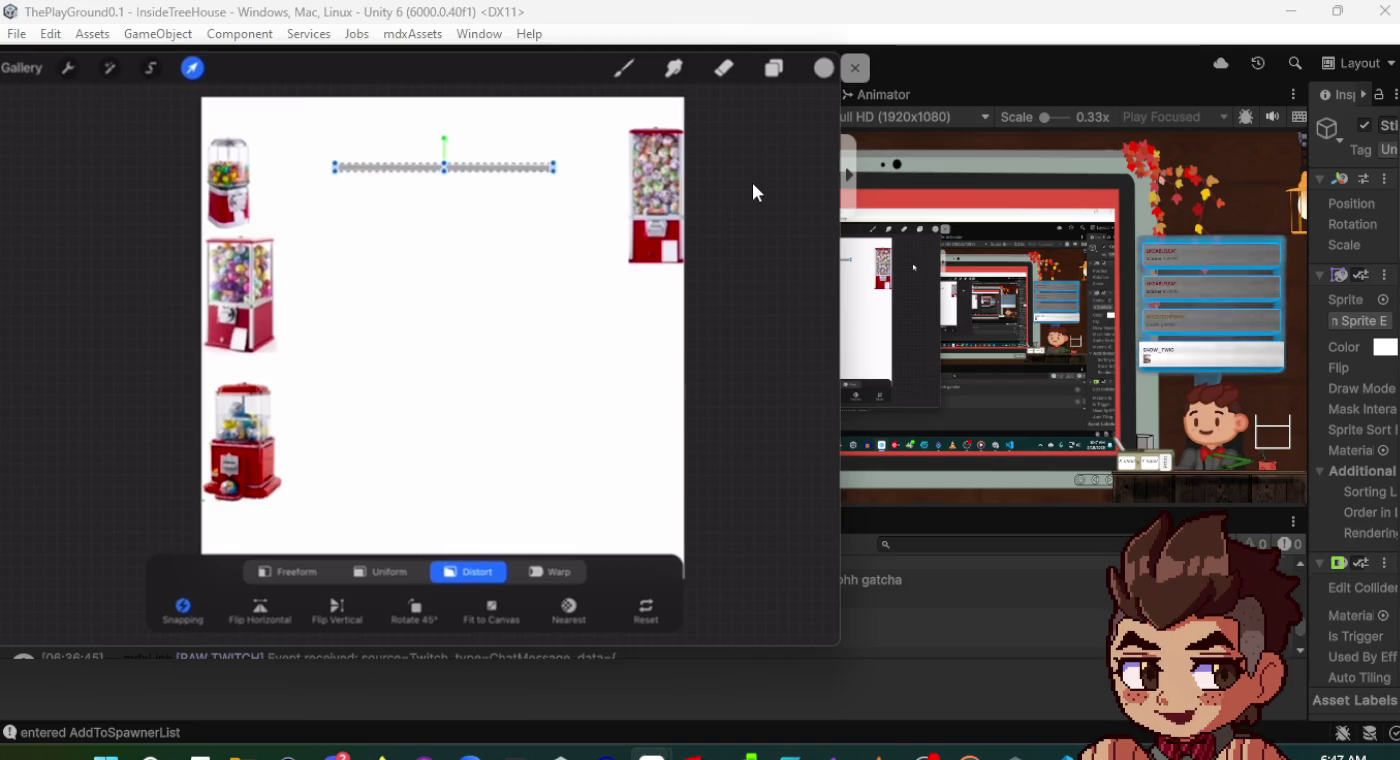
- Switch back to the brush to draw the box's gray sides and bottom edge
key("b")
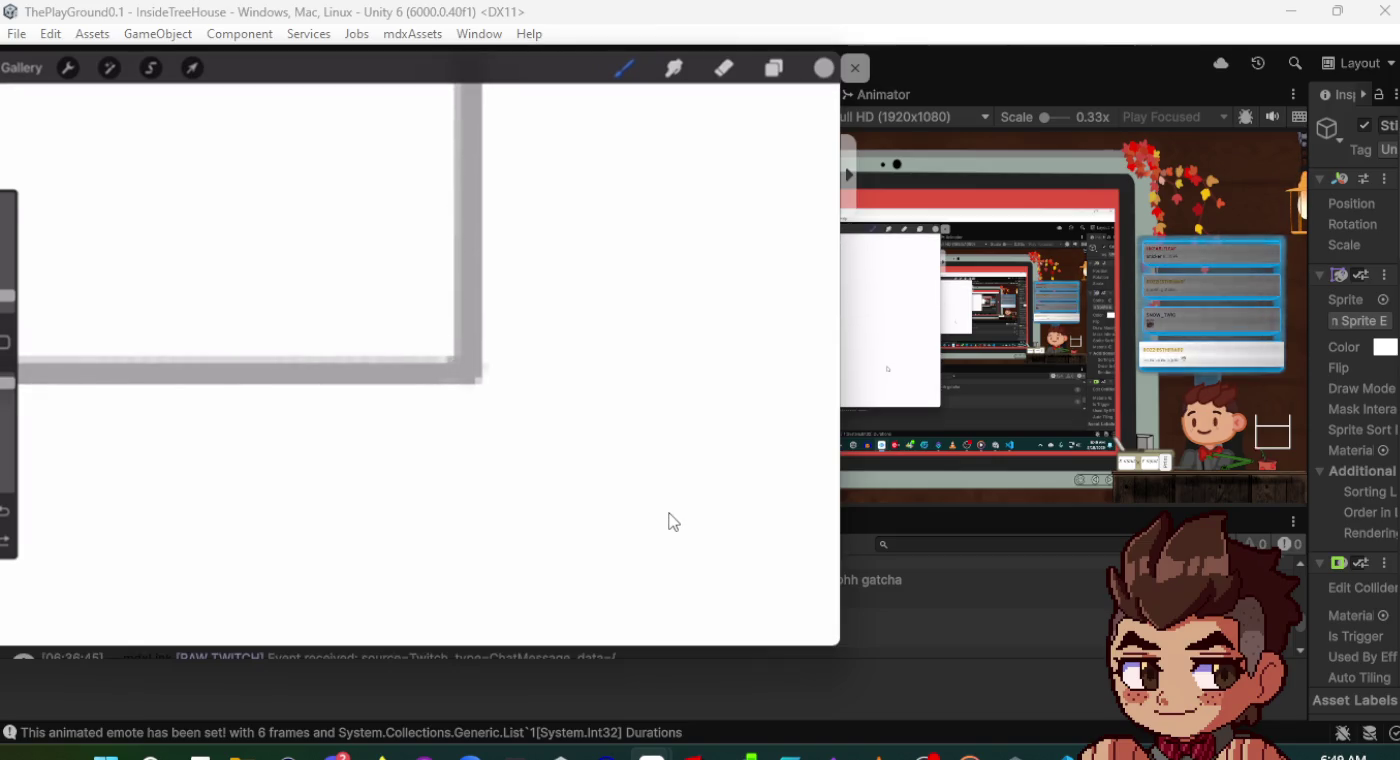
- Switch to the Eraser to remove the gray bottom edge of the box
key("e")
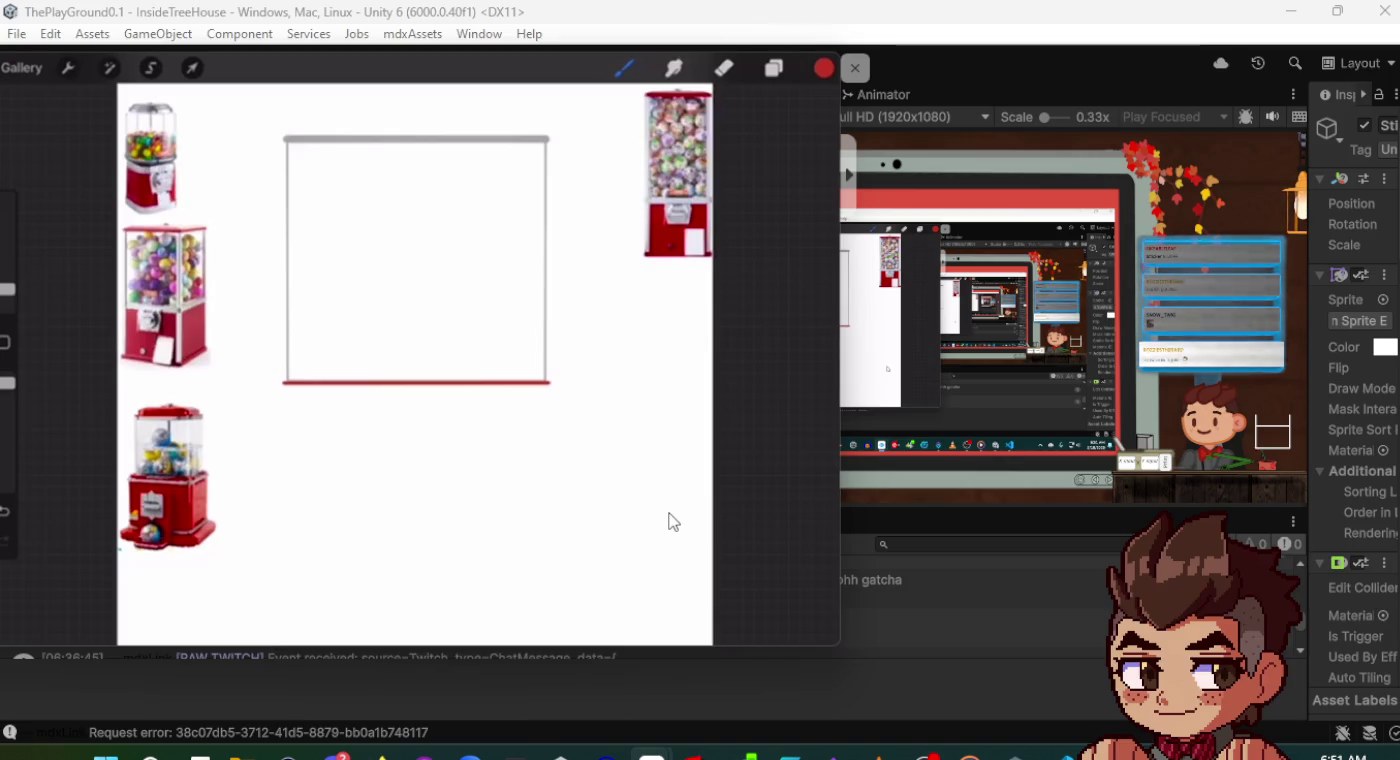
scroll(668, 520, "up", 5)
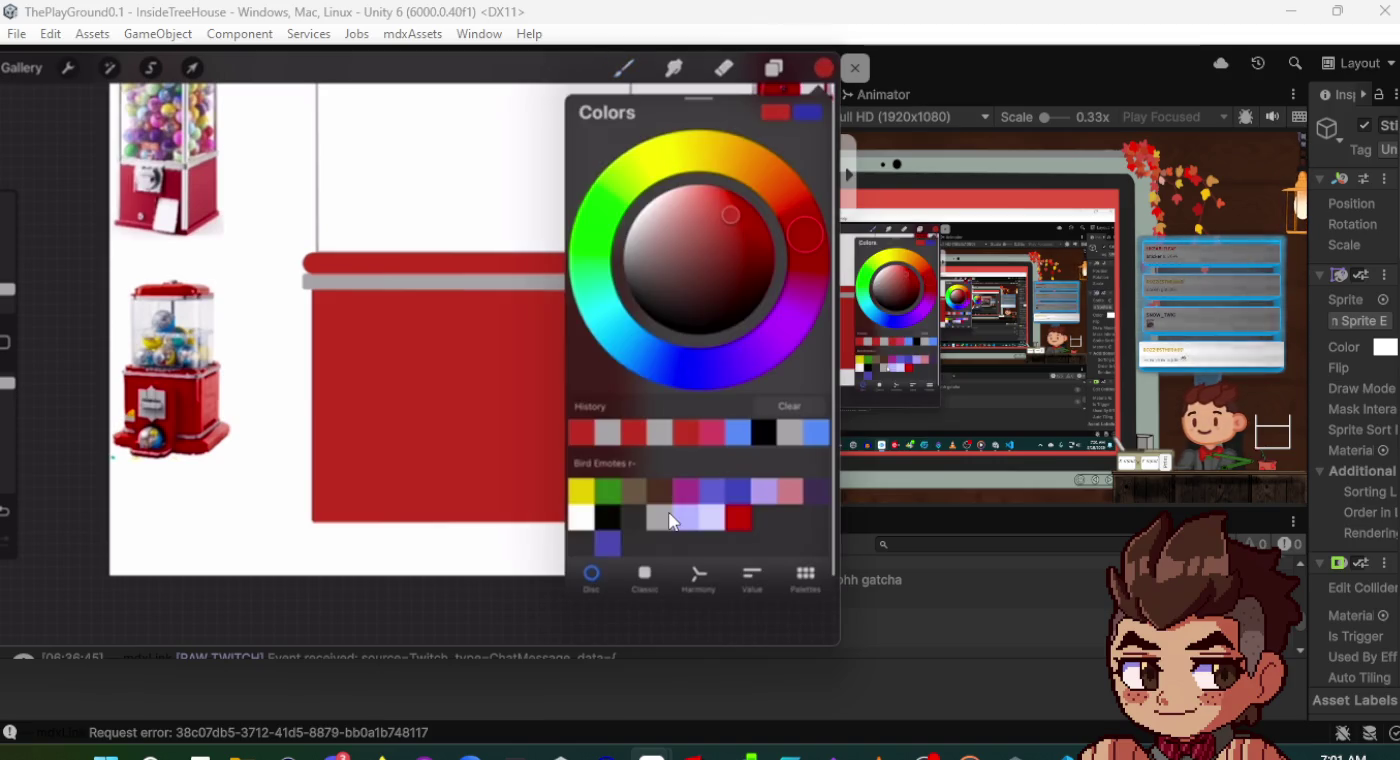
- Choose the light grey swatch from the Bird Emotes palette
left_click(669, 518)
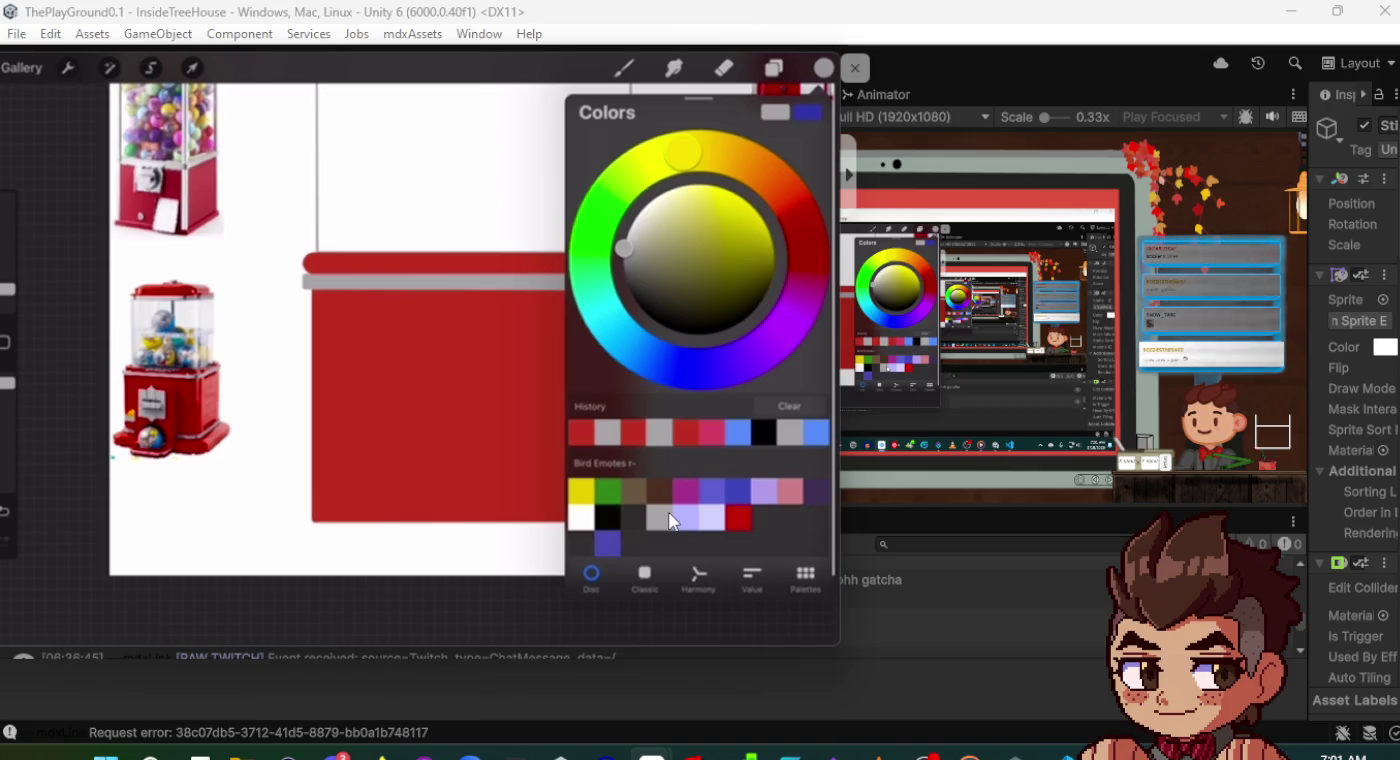